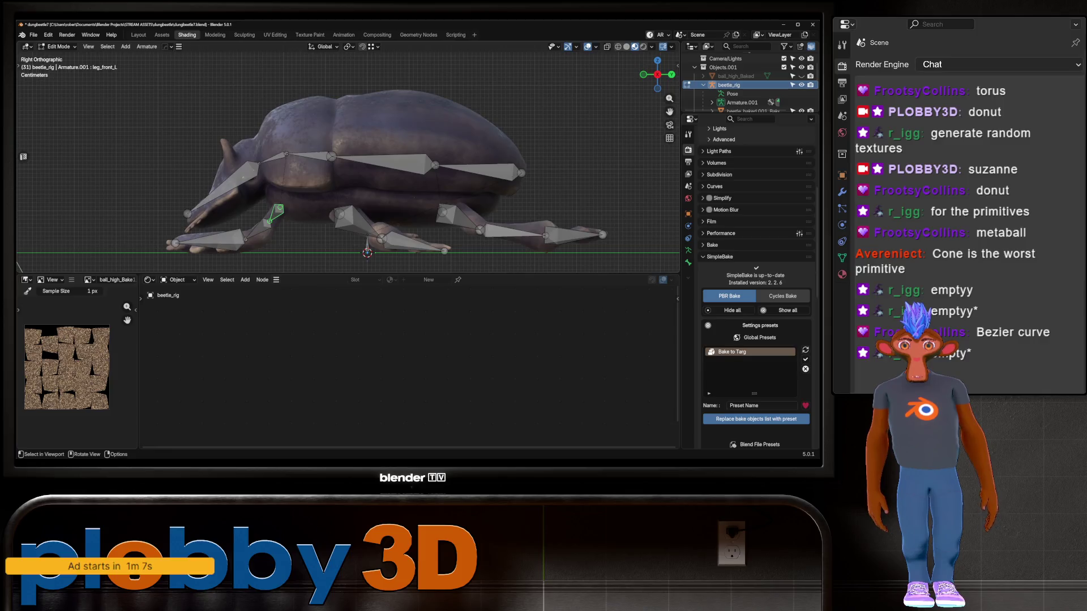
Step: Parent the neck bone with Keep Offset
click(246, 161)
right_click(246, 161)
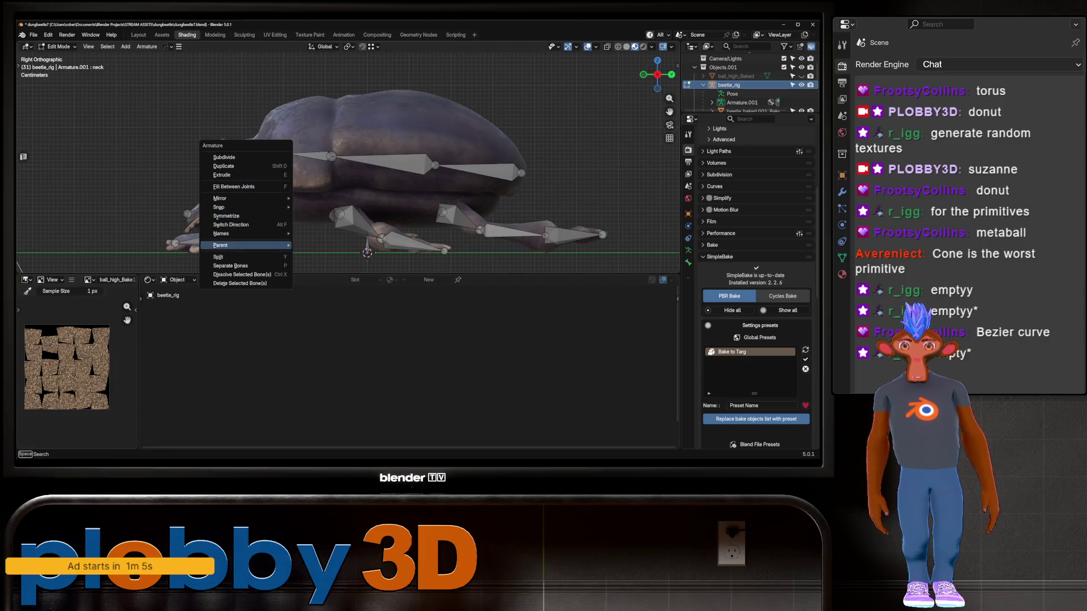
key(ctrl+p)
click(367, 175)
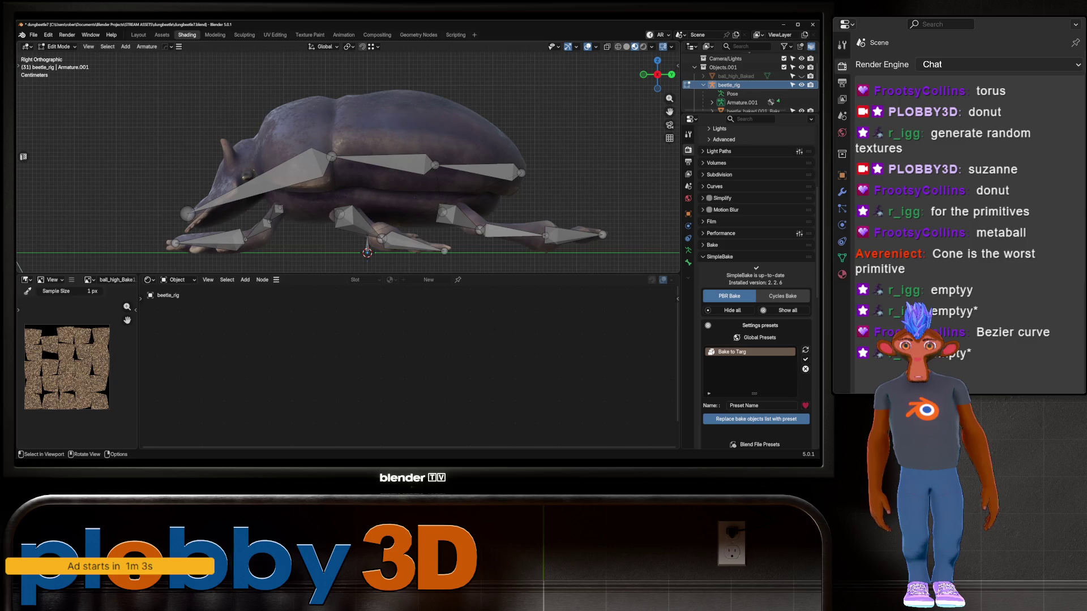
Step: Move the spine.001 and rear spine joints forward along the beetle's back
click(332, 157)
key(g)
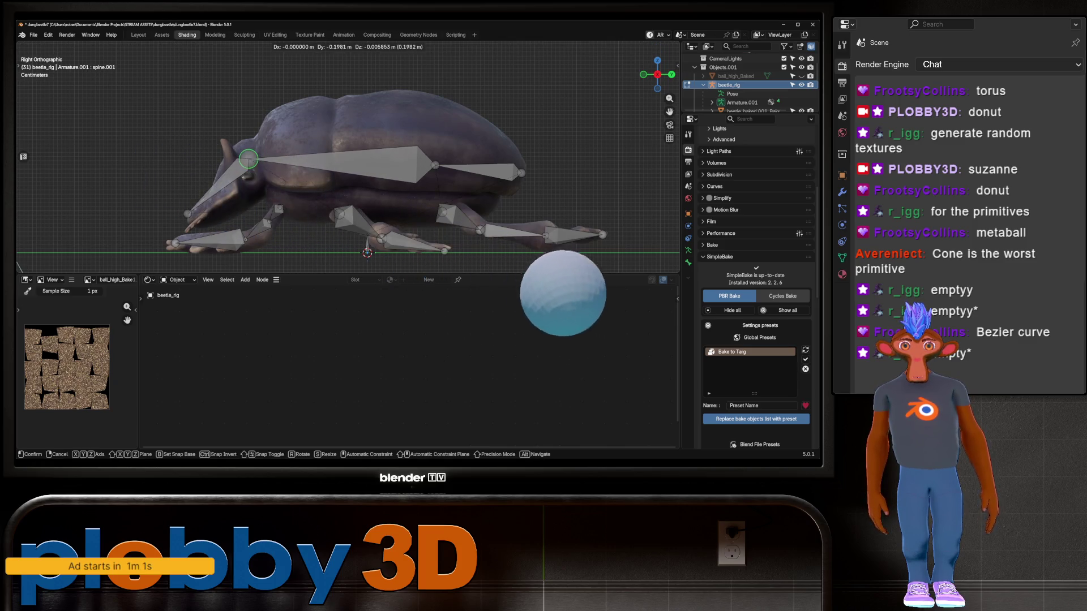
key(Escape)
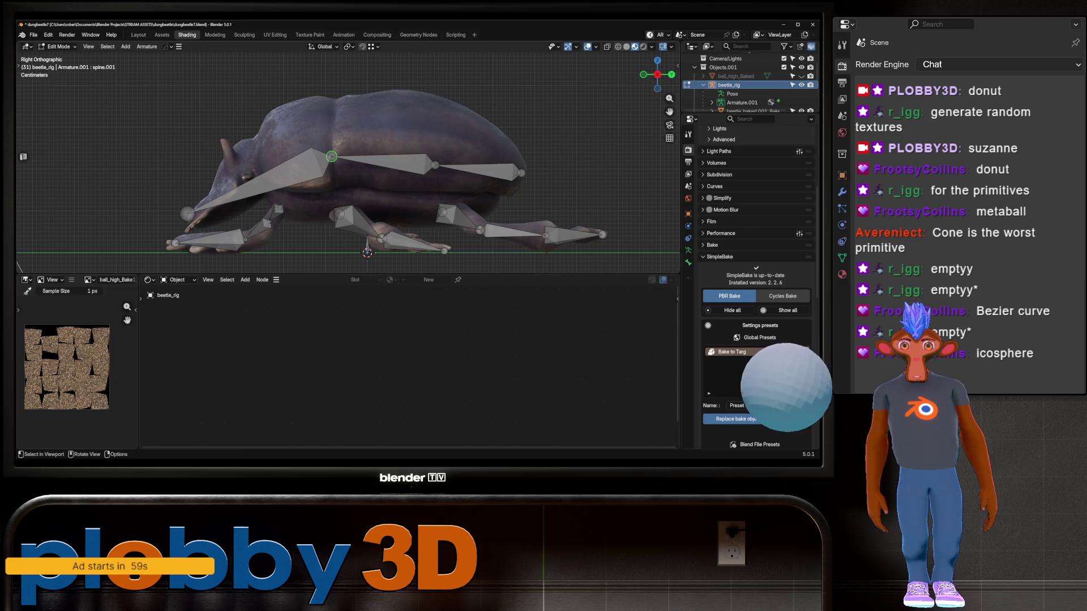
click(434, 165)
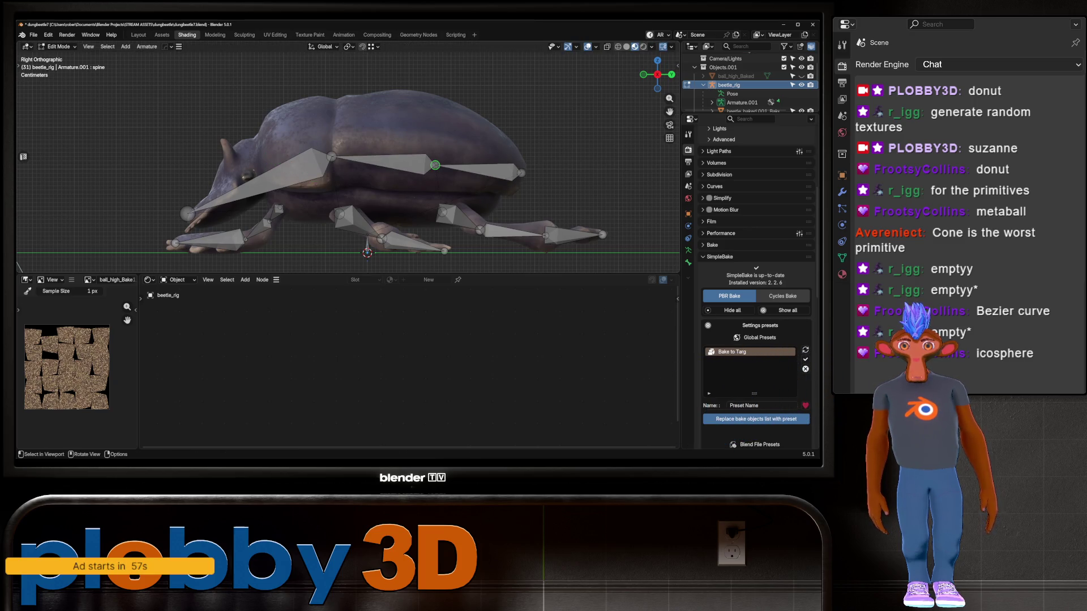
key(g)
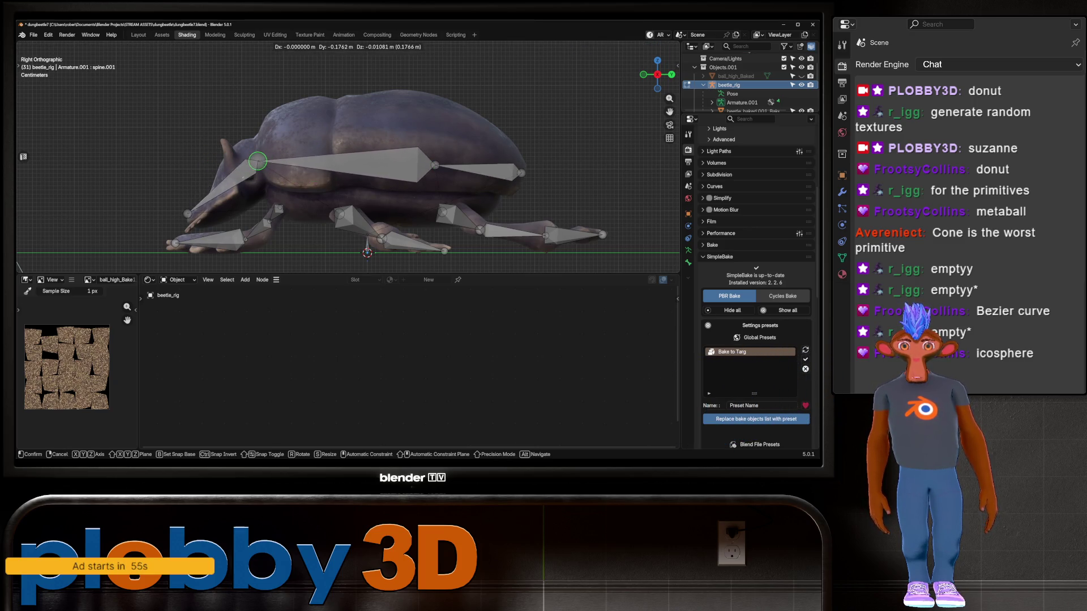
key(Return)
click(435, 164)
key(g)
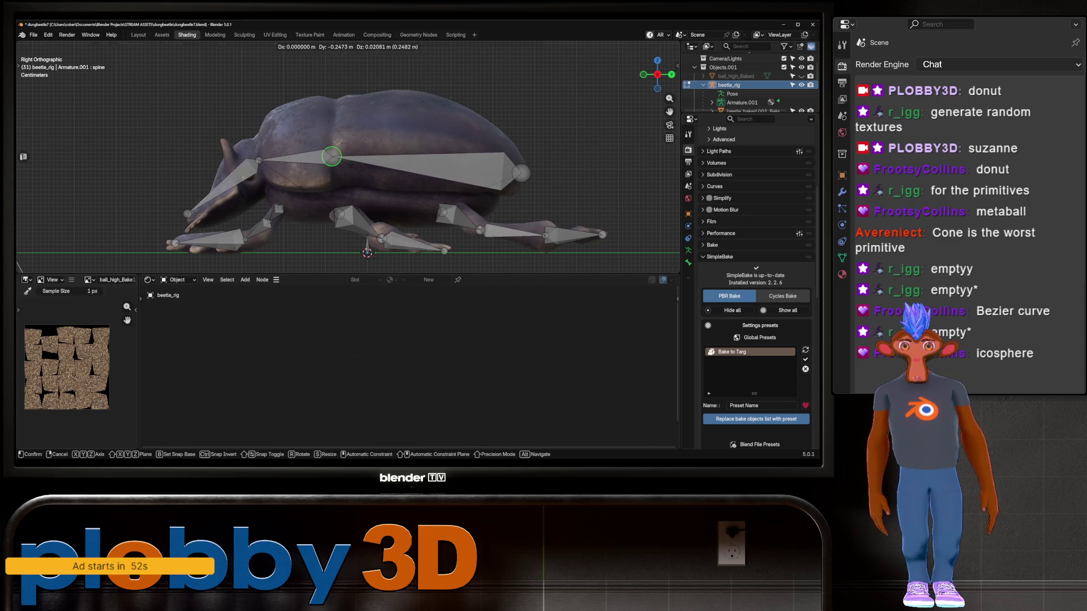
key(Return)
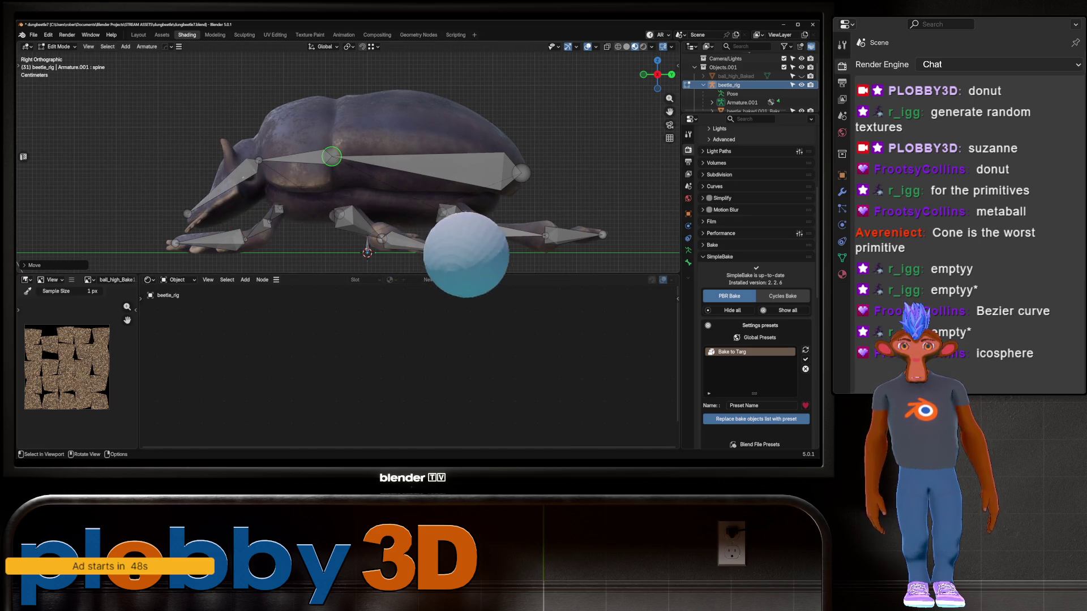
click(191, 223)
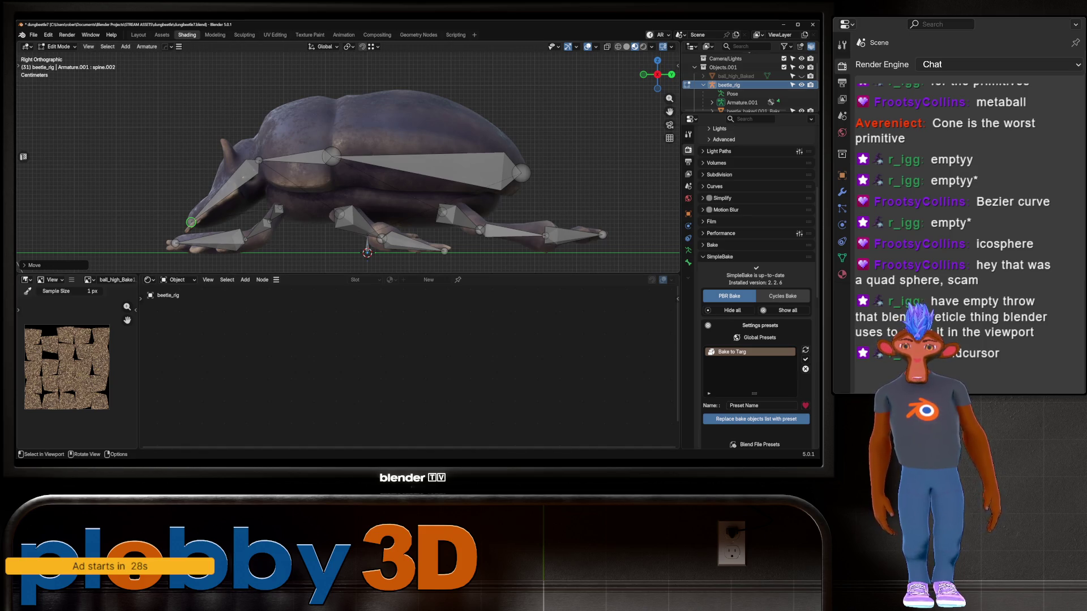
Step: In right orthographic view, reposition the spine.001 joint inside the beetle's body
middle_drag(340, 170, 397, 187)
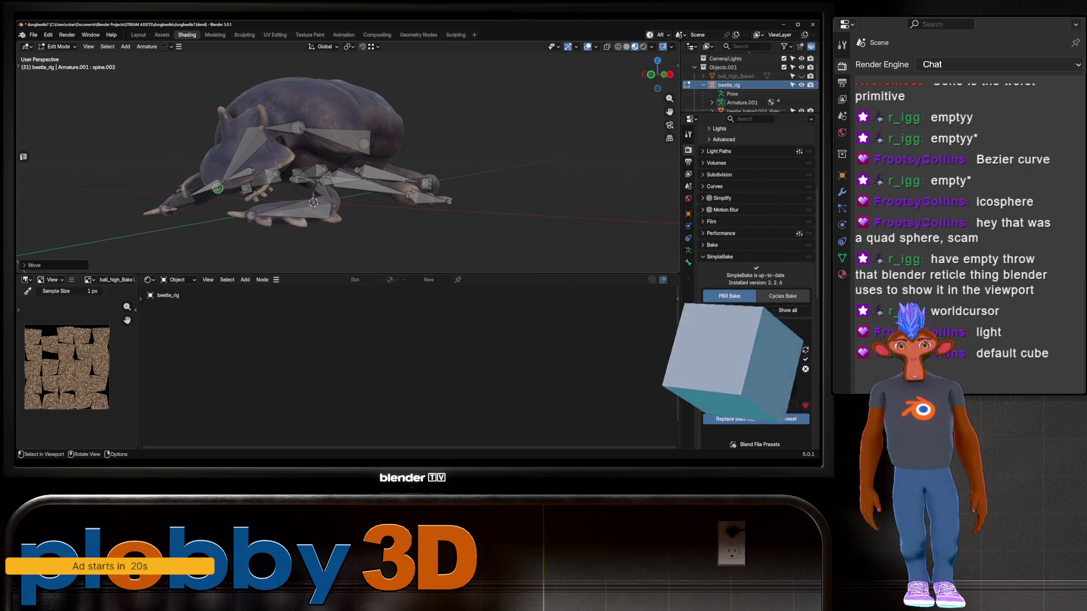
scroll(211, 145, up, 3)
middle_drag(221, 208, 221, 208)
scroll(221, 207, up, 3)
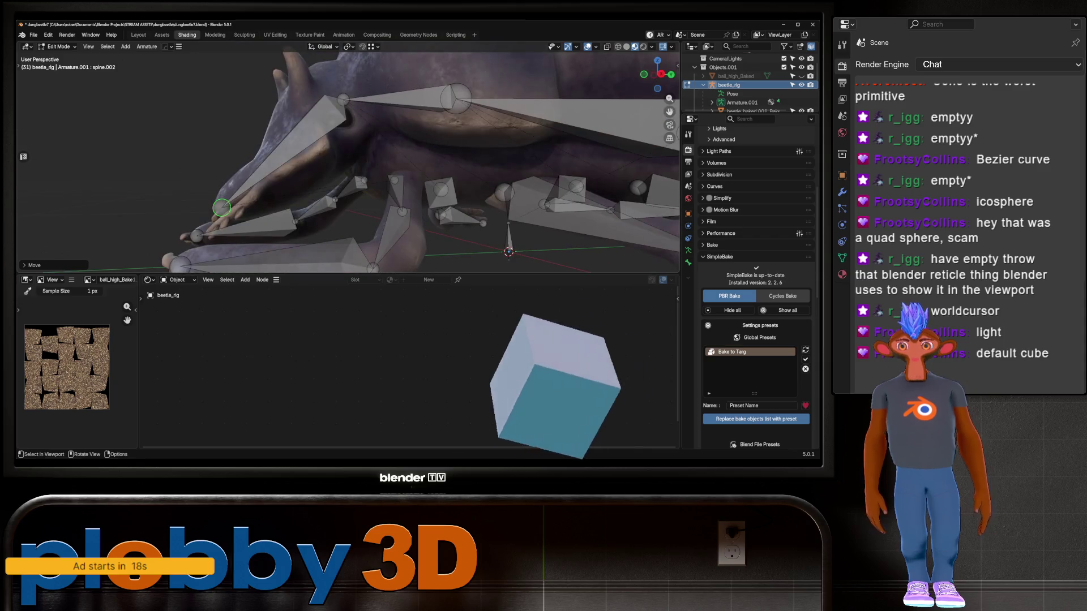
key(KP_3)
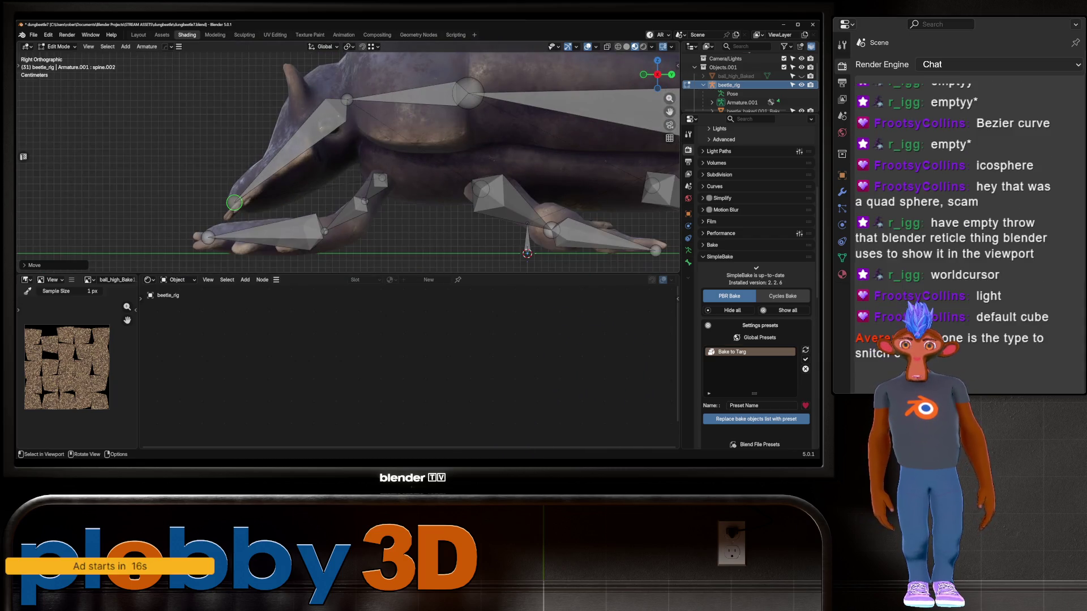
scroll(177, 169, down, 2)
click(257, 155)
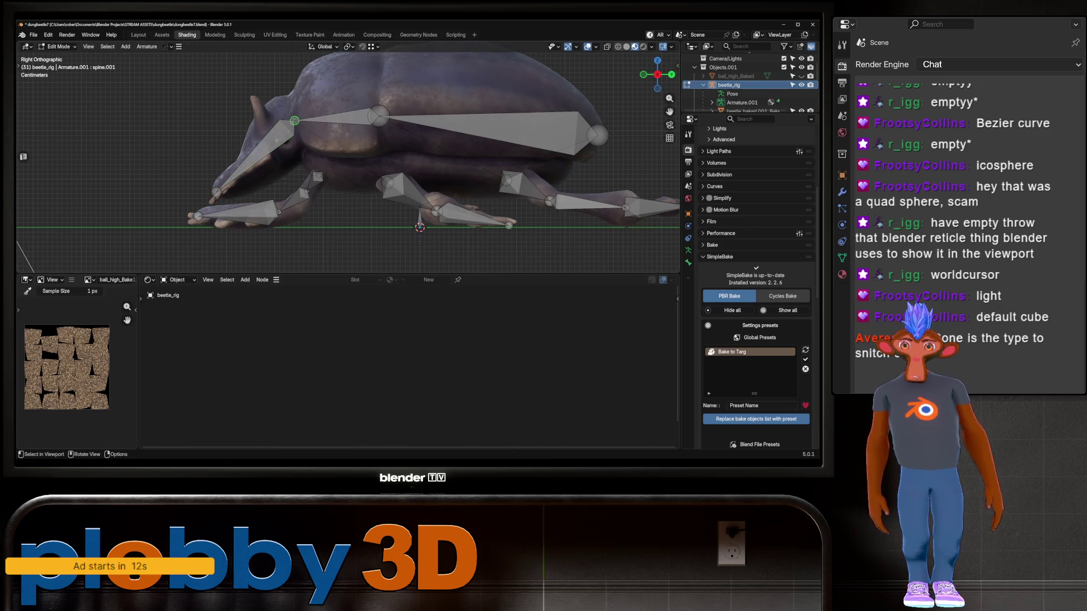
key(g)
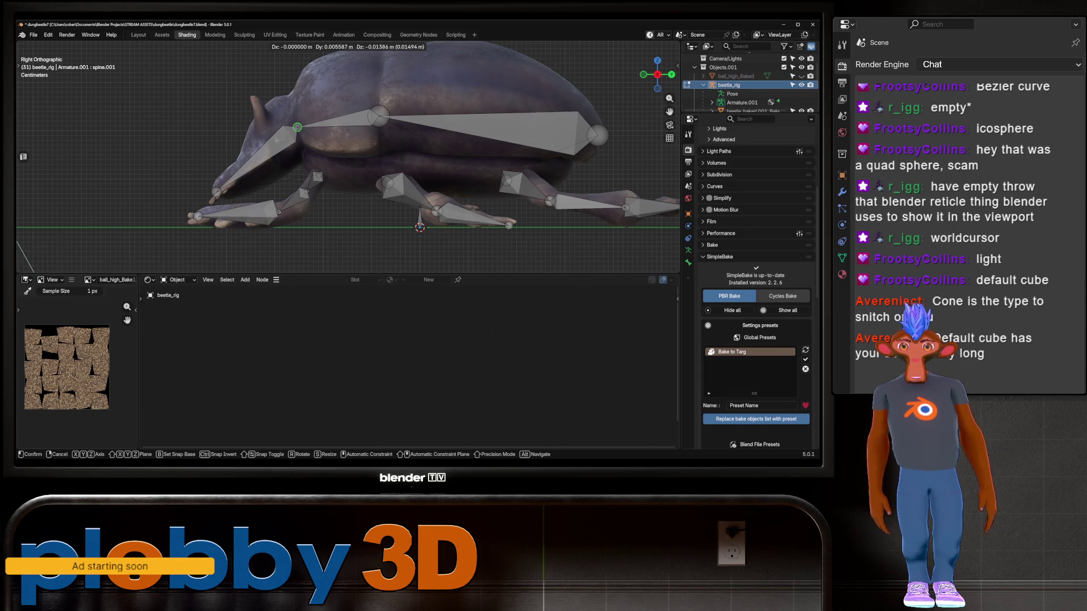
key(Return)
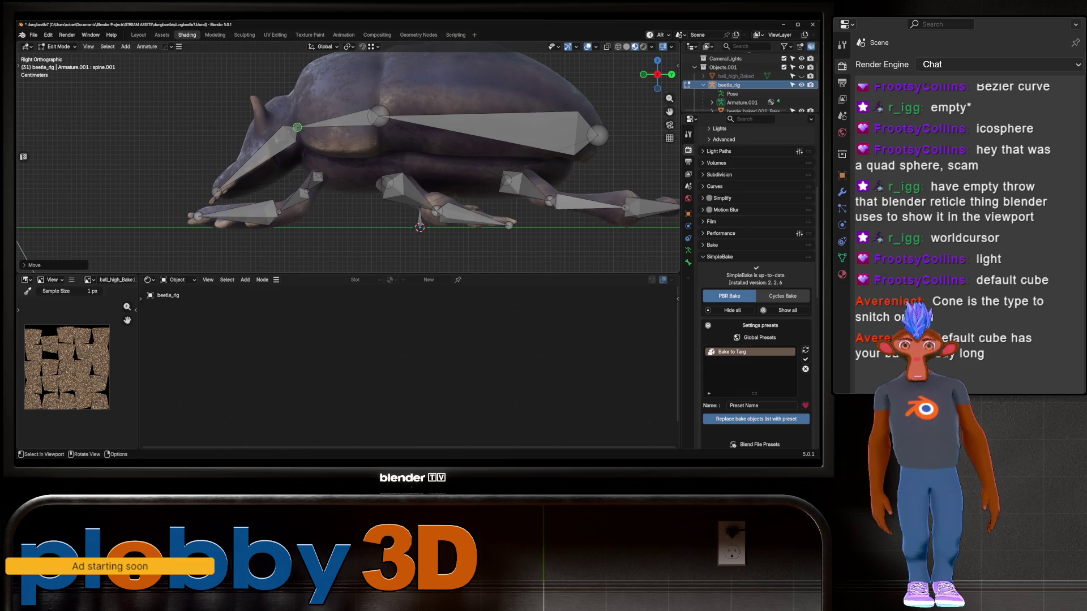
Step: Raise the middle spine joint slightly and nudge the rear spine joint into place
click(379, 116)
key(g)
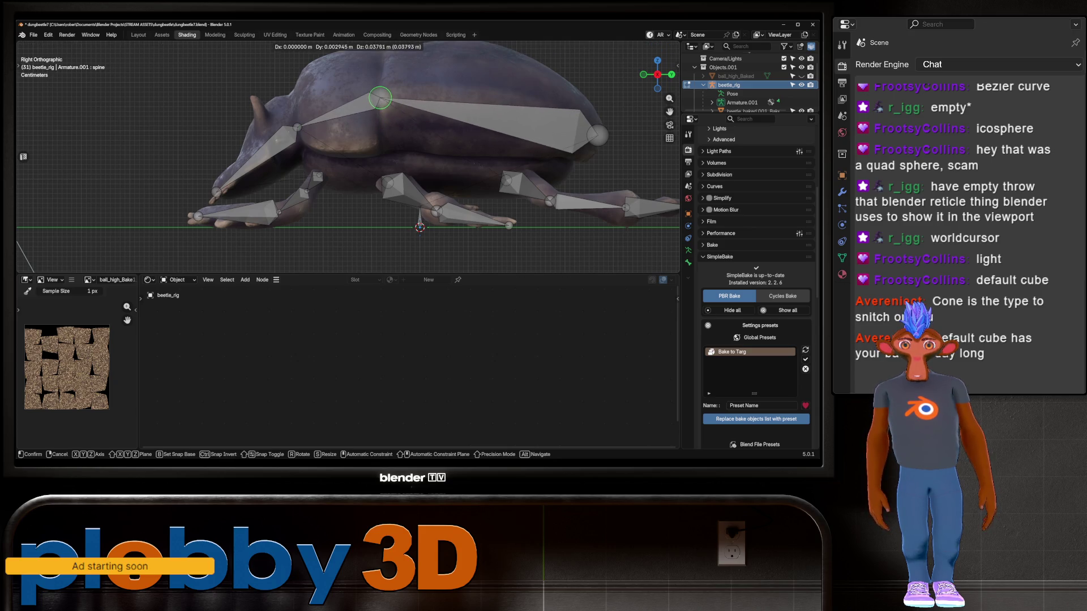
key(Return)
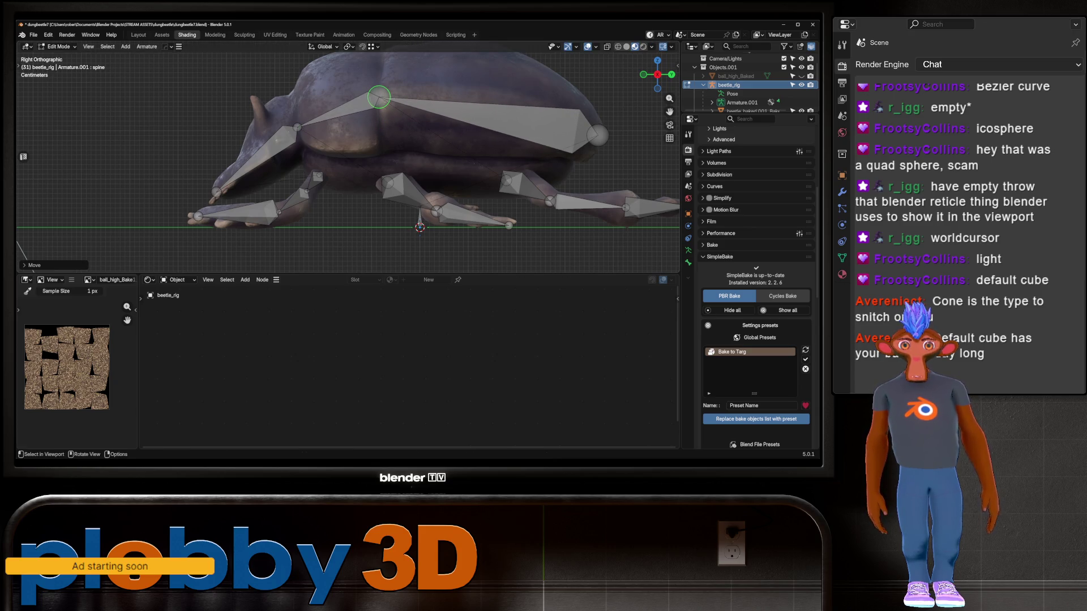
key(g)
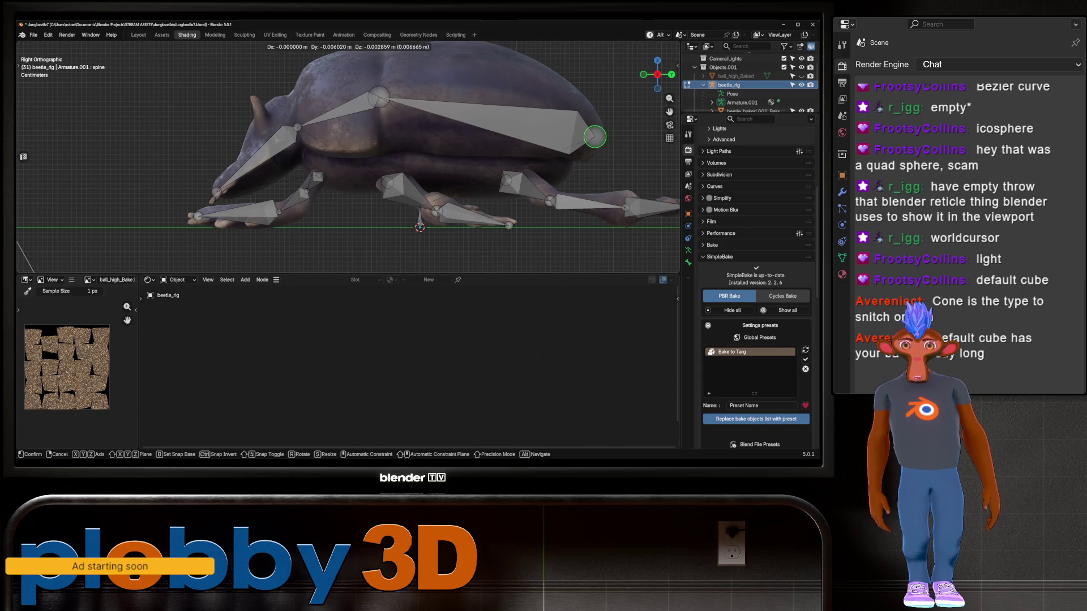
key(Return)
mouse_move(340, 169)
middle_down()
mouse_move(475, 162)
mouse_move(351, 173)
middle_up()
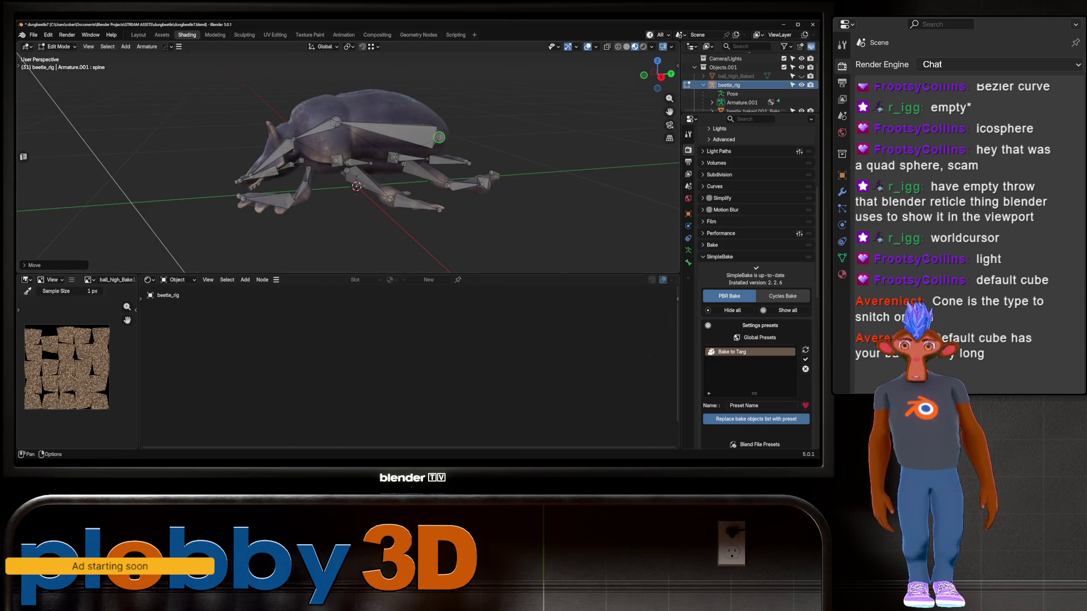
Step: Box-select the front leg bones from top view and frame them
click(59, 47)
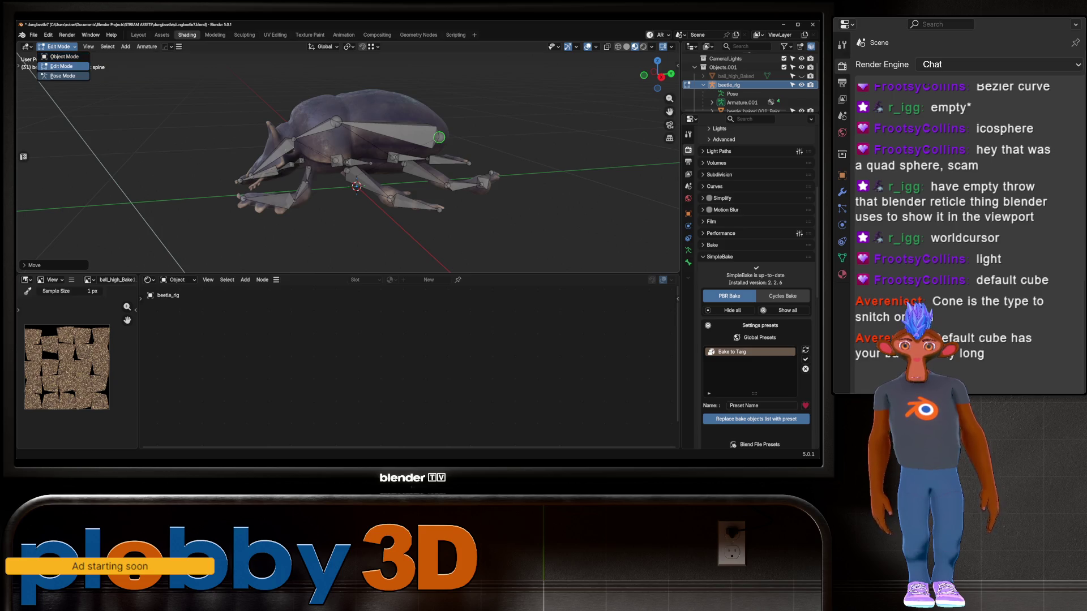
mouse_move(340, 170)
middle_down()
mouse_move(430, 170)
mouse_move(447, 147)
mouse_move(452, 169)
mouse_move(439, 137)
middle_up()
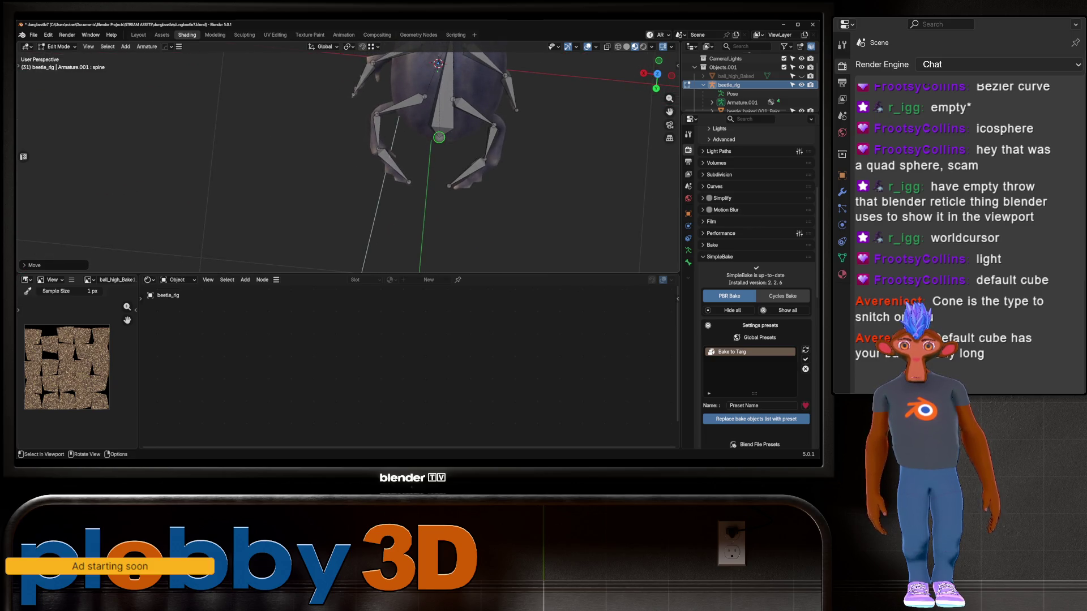
key(KP_7)
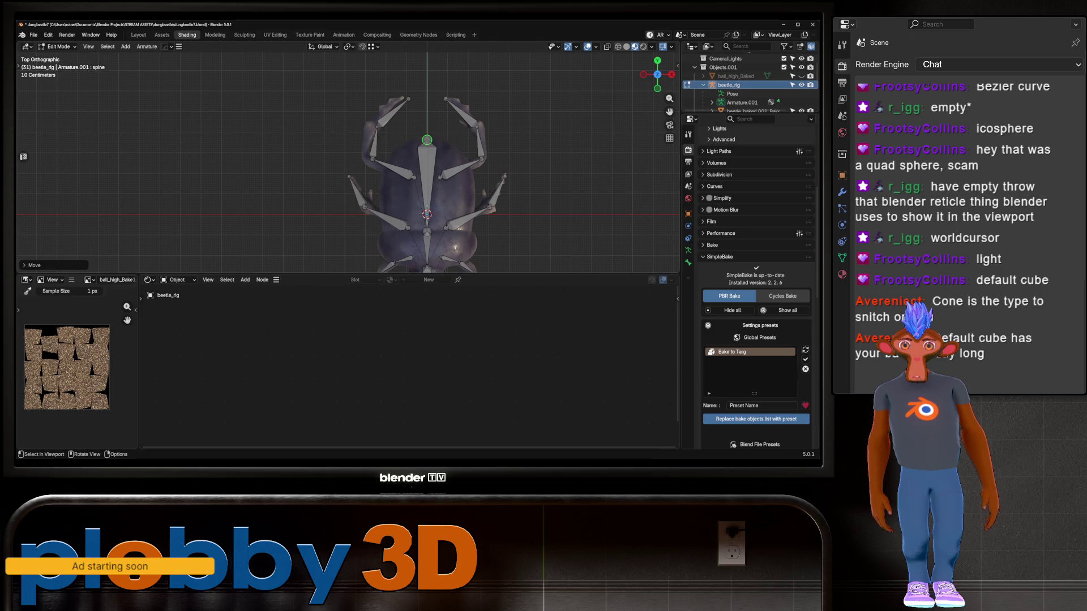
scroll(375, 107, down, 4)
mouse_move(332, 91)
mouse_down()
mouse_move(397, 274)
mouse_move(401, 153)
mouse_up()
key(q)
click(436, 169)
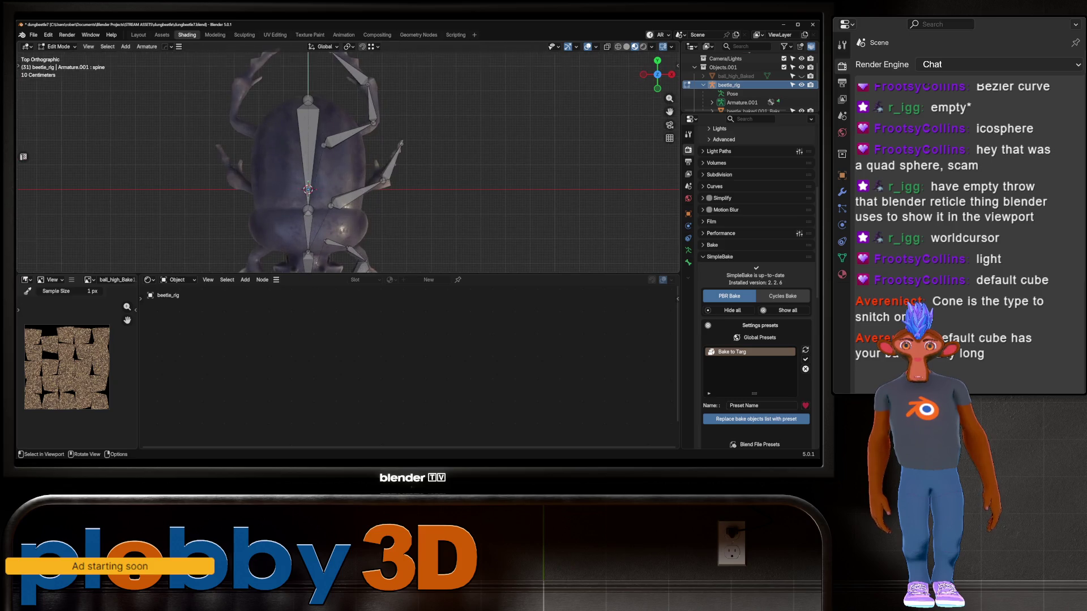
scroll(348, 161, up, 2)
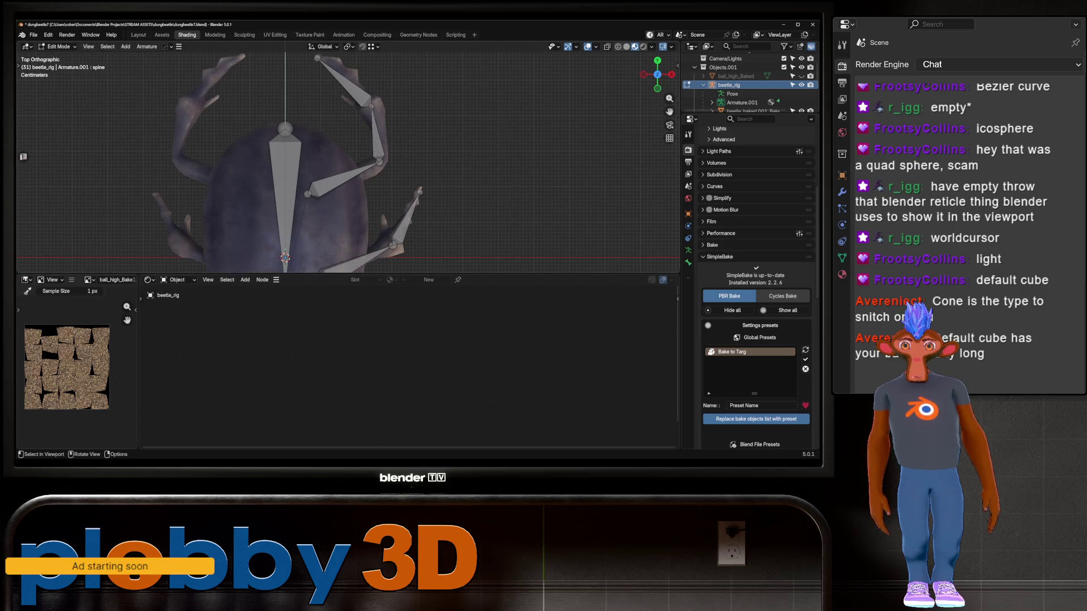
middle_drag(348, 161, 391, 180)
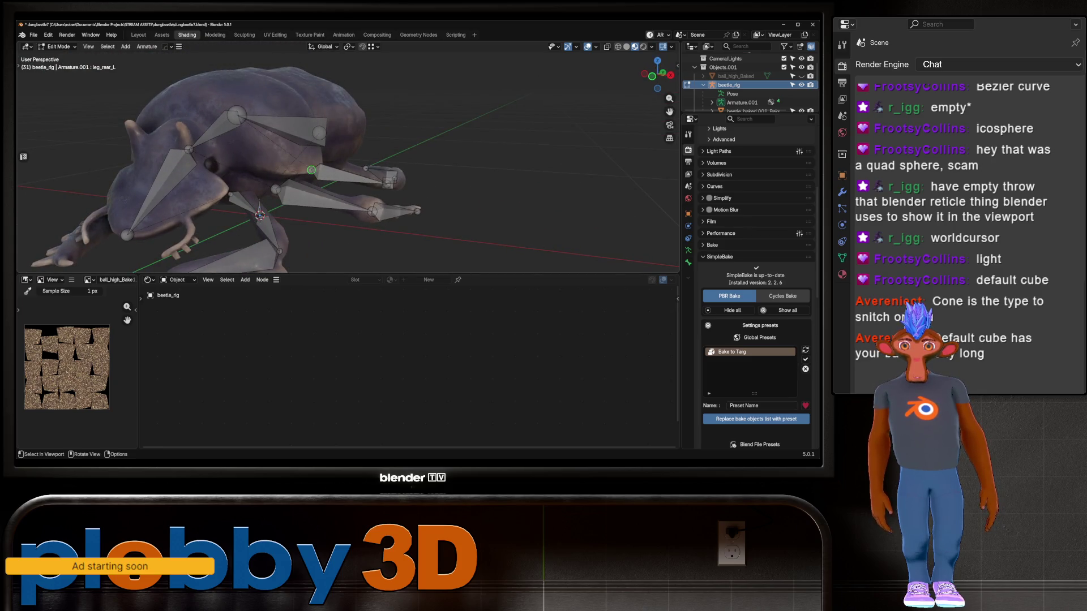
drag(312, 170, 312, 171)
mouse_move(312, 171)
middle_down()
mouse_move(394, 127)
mouse_move(392, 144)
middle_up()
mouse_move(318, 173)
middle_down()
mouse_move(340, 167)
mouse_move(317, 173)
mouse_move(341, 151)
mouse_move(432, 121)
middle_up()
Step: Move the front leg joint vertically and reposition the joint and bone tip inside the leg mesh
key(g)
key(z)
click(315, 171)
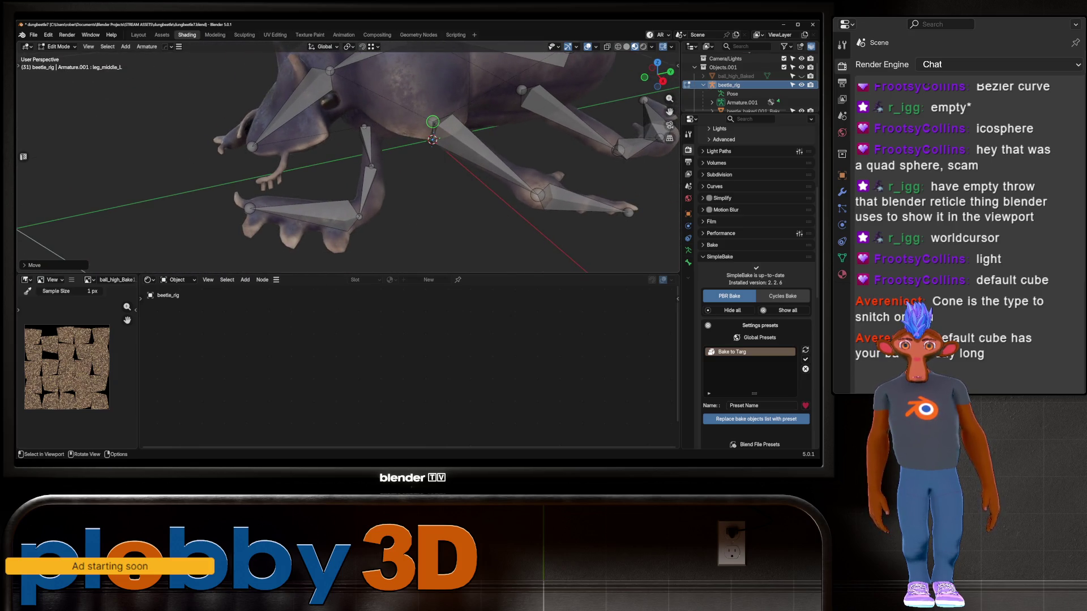
key(g)
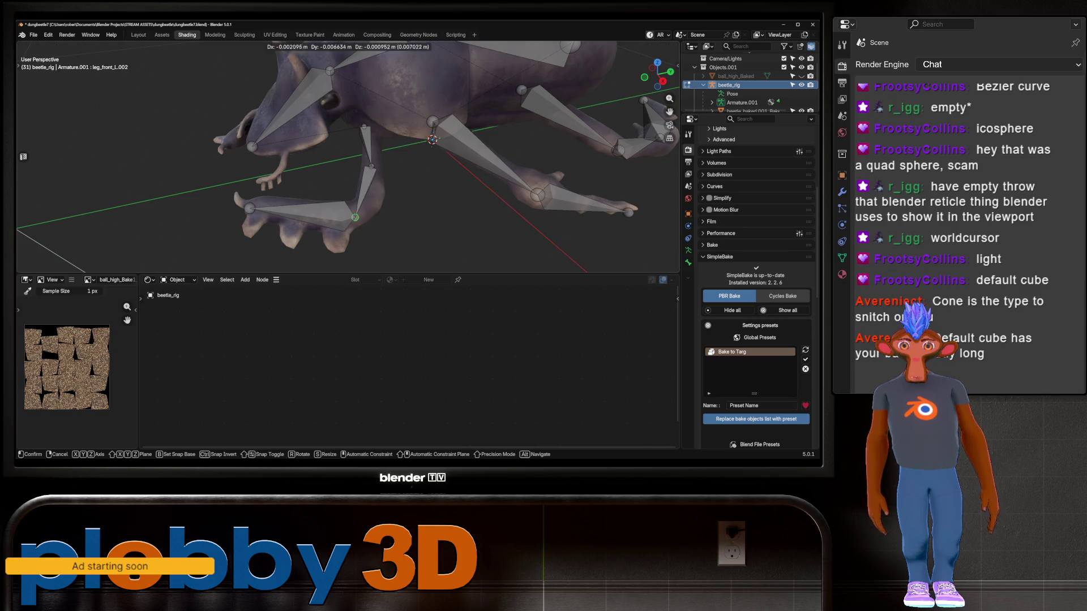
key(Return)
key(g)
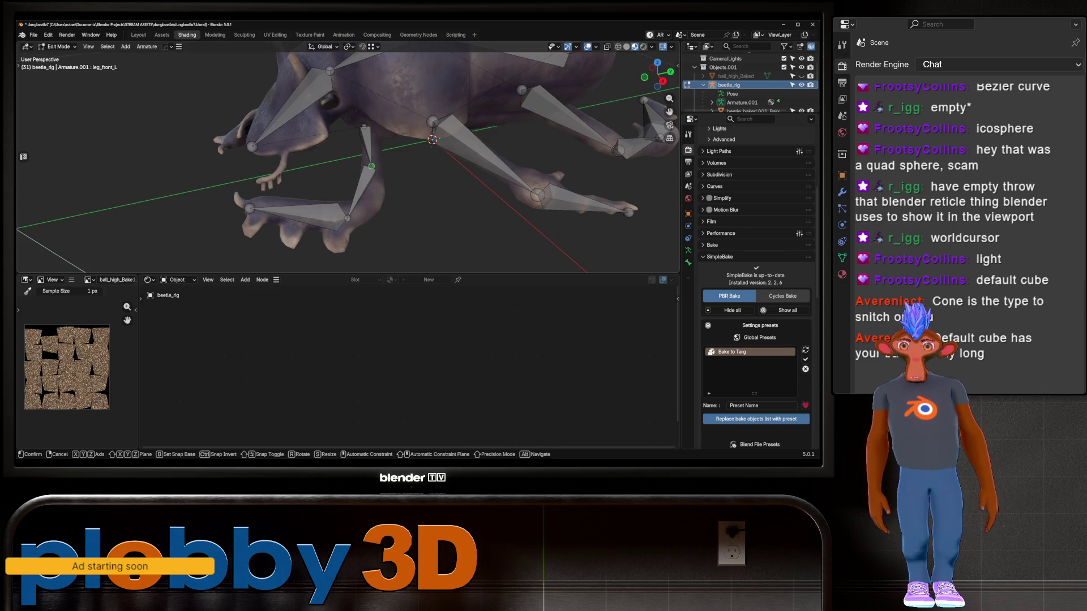
key(Return)
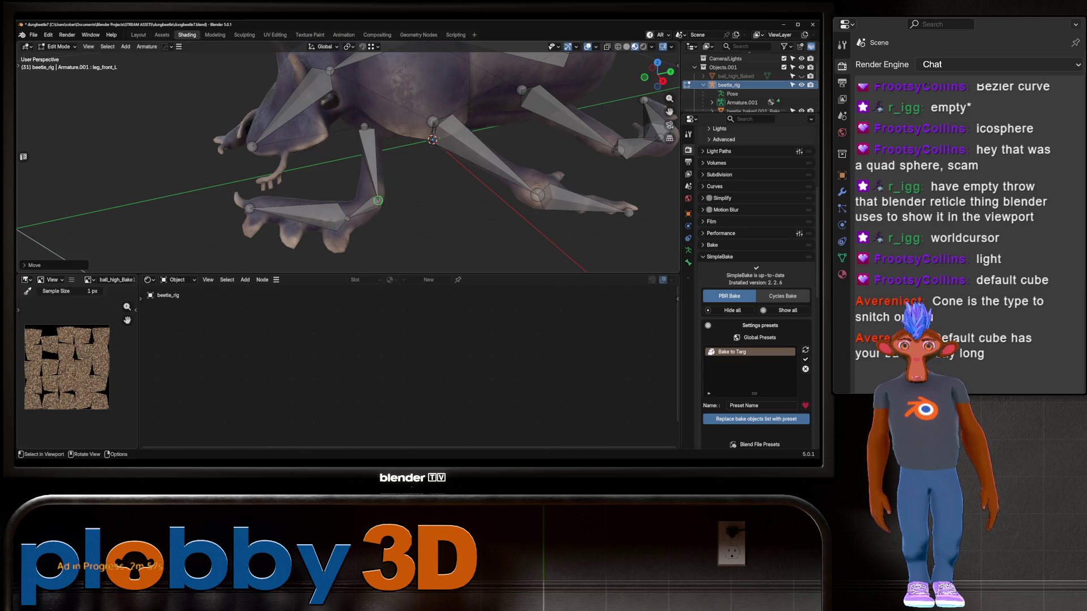
Step: Adjust one more front leg bone joint, then return to the Layout workspace
middle_drag(396, 170, 328, 150)
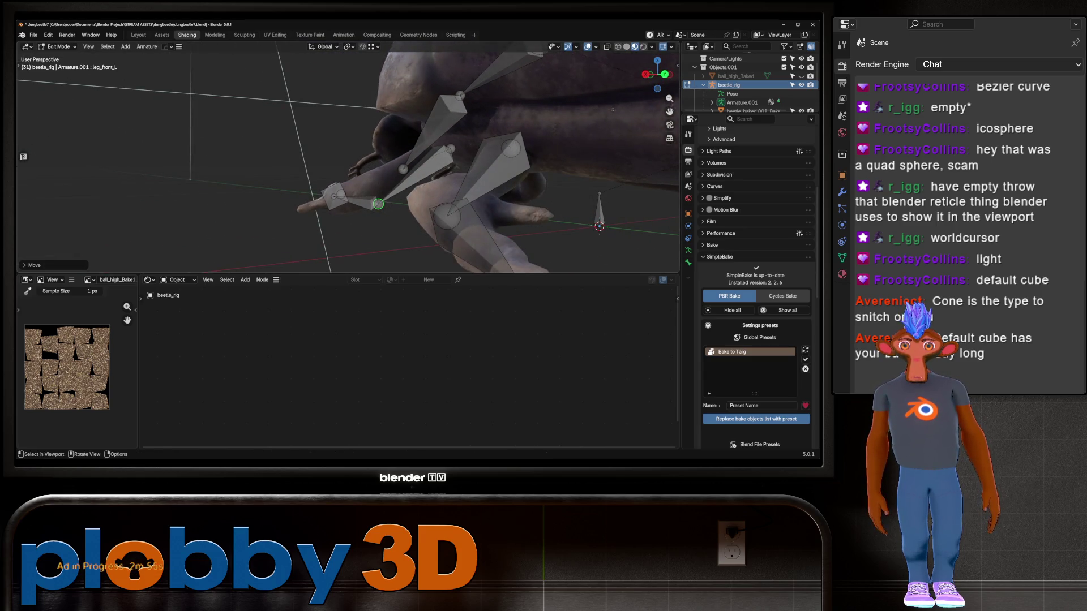
key(g)
key(Return)
key(ctrl+Page_Up)
key(ctrl+Page_Up)
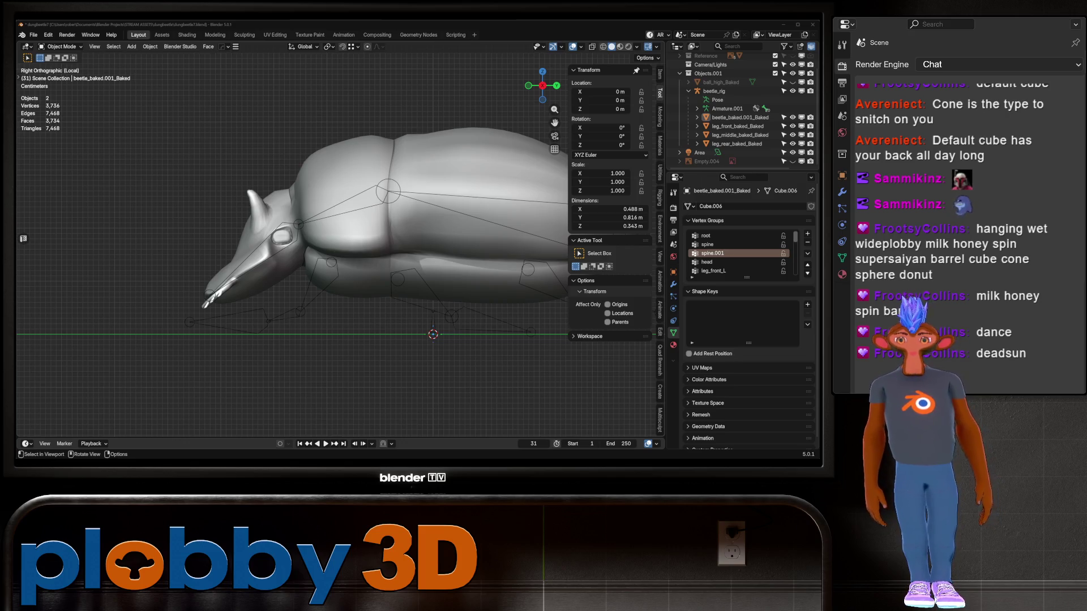
Step: Refine the body mesh face selection down to just the beetle's head
scroll(270, 253, down, 3)
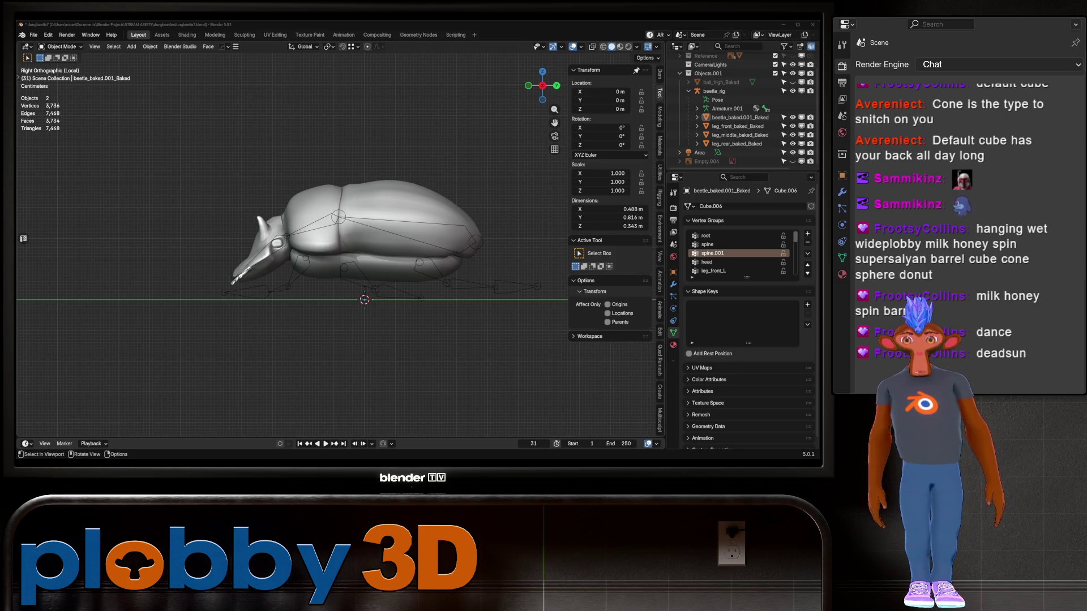
scroll(340, 244, up, 5)
mouse_move(339, 243)
middle_down()
mouse_move(373, 221)
mouse_move(238, 209)
mouse_move(295, 214)
middle_up()
key(Tab)
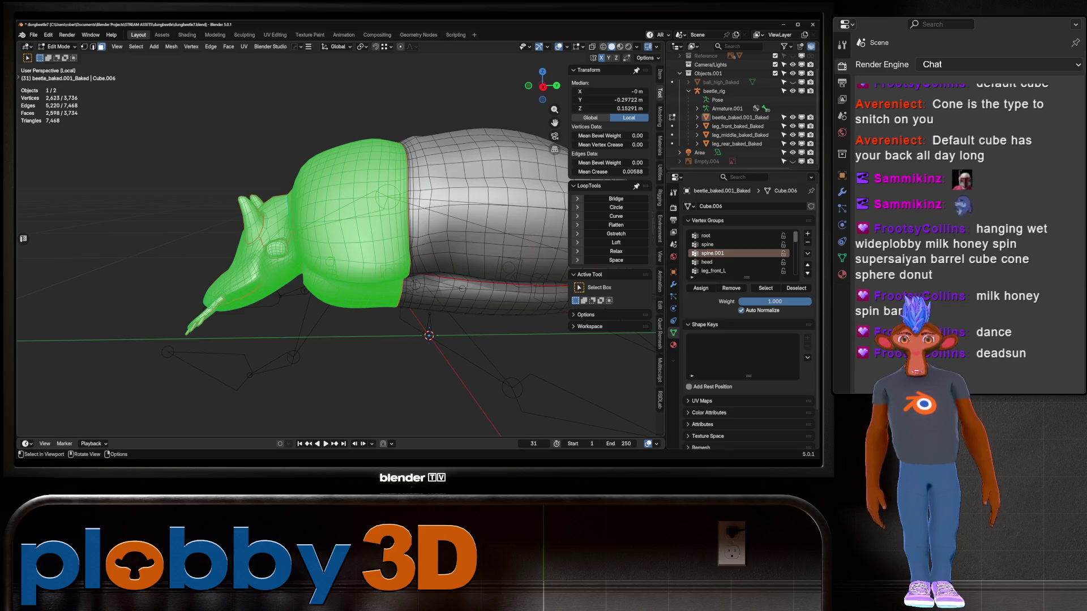
key(ctrl+KP_Subtract)
key(ctrl+KP_Subtract)
key(ctrl+KP_Subtract)
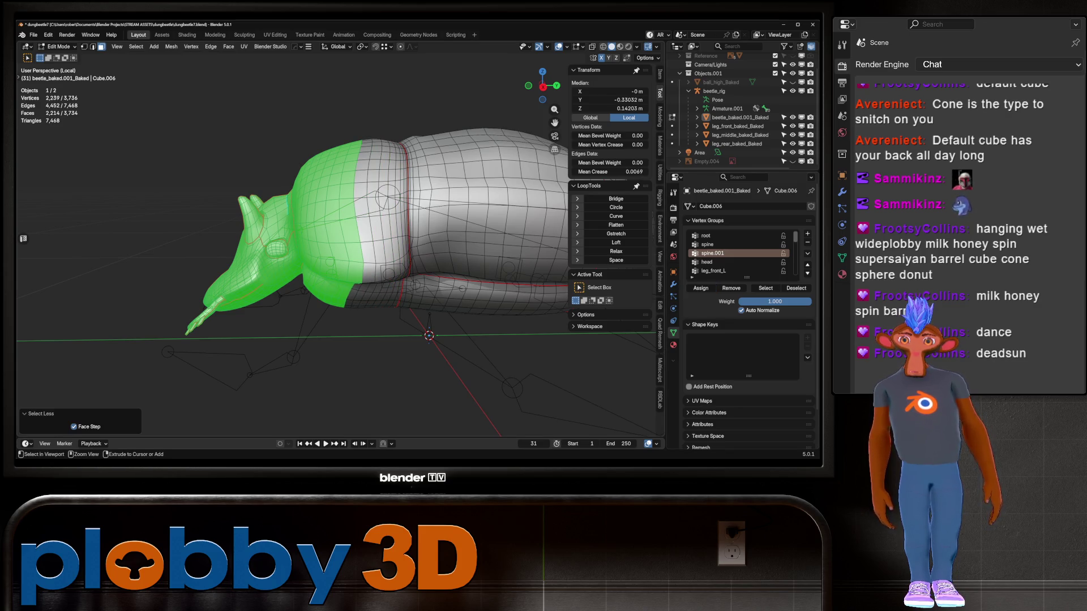
key(ctrl+KP_Subtract)
key(ctrl+KP_Subtract)
key(ctrl+KP_Subtract)
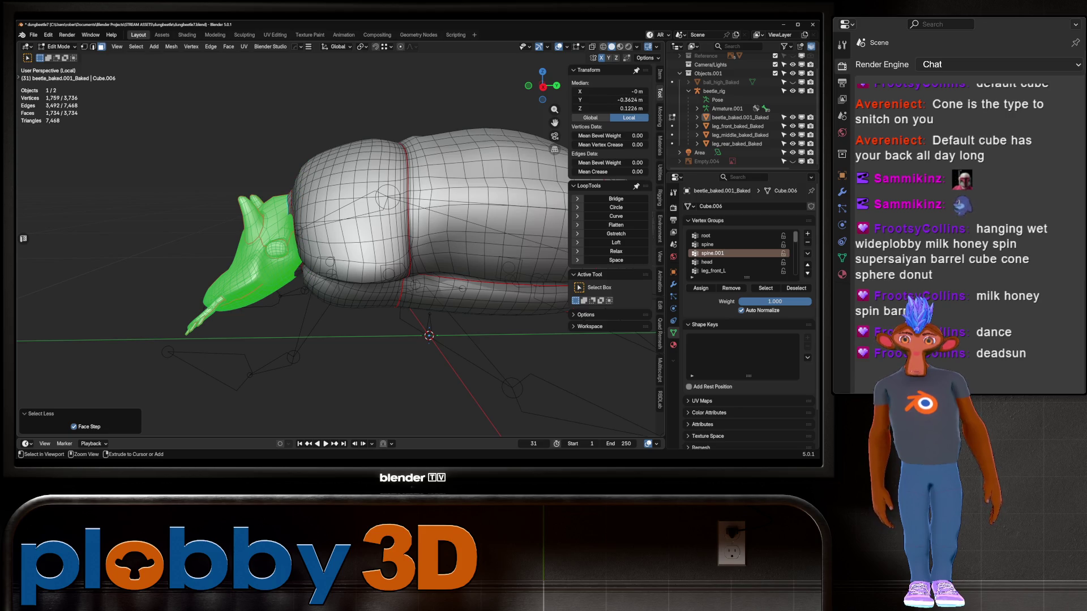
key(ctrl+z)
mouse_move(340, 226)
middle_down()
mouse_move(384, 238)
mouse_move(317, 224)
mouse_move(266, 232)
mouse_move(351, 227)
mouse_move(334, 255)
mouse_move(289, 244)
middle_up()
key(ctrl+KP_Subtract)
key(ctrl+KP_Add)
Step: Assign the selected head faces to the head vertex group
click(713, 262)
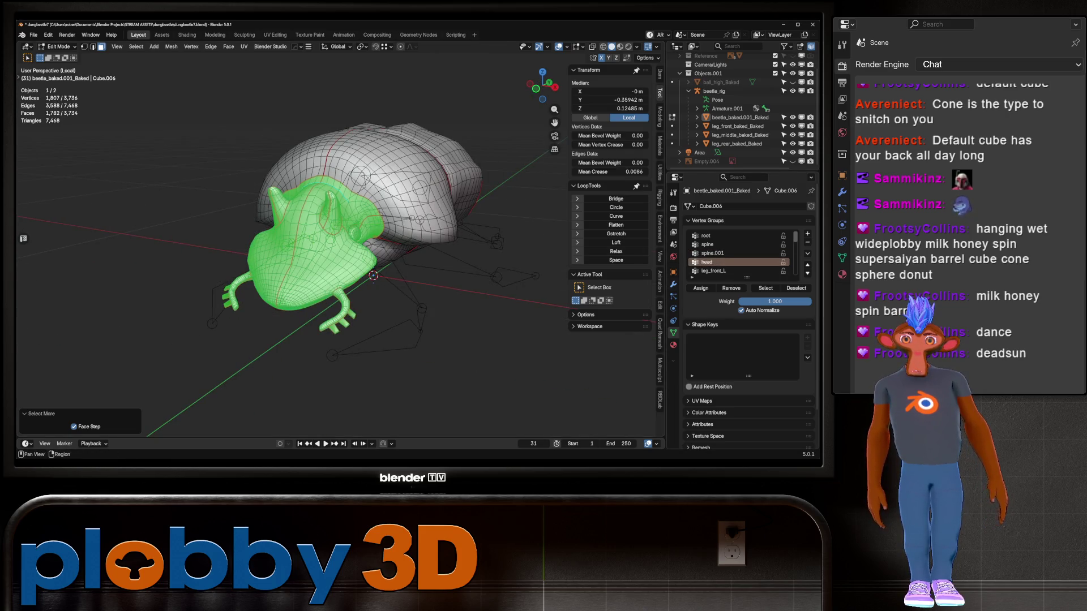
click(701, 288)
key(Tab)
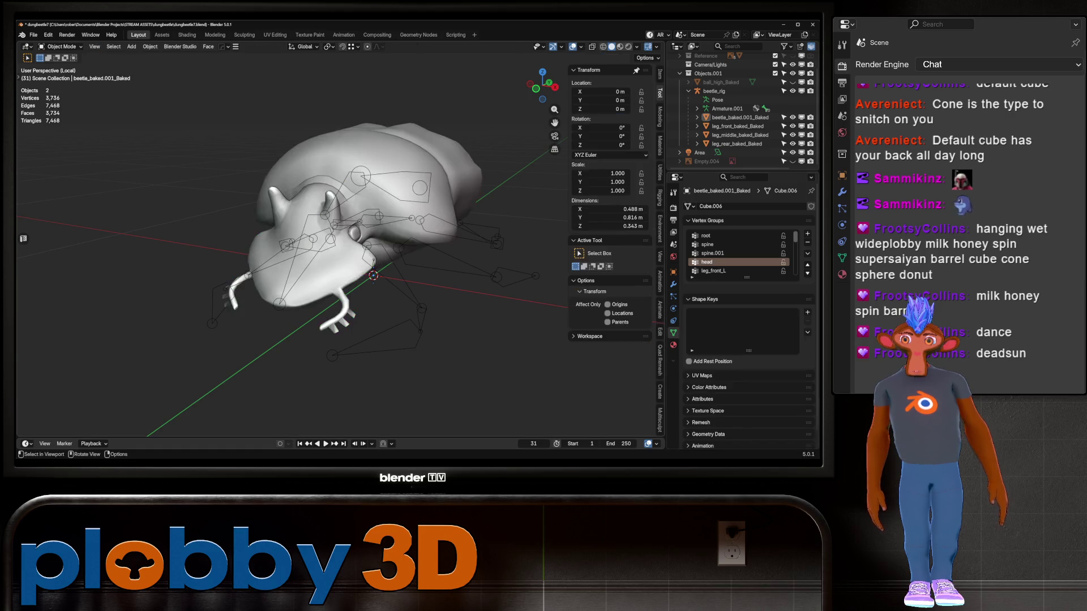
middle_drag(289, 244, 317, 255)
key(Tab)
key(Tab)
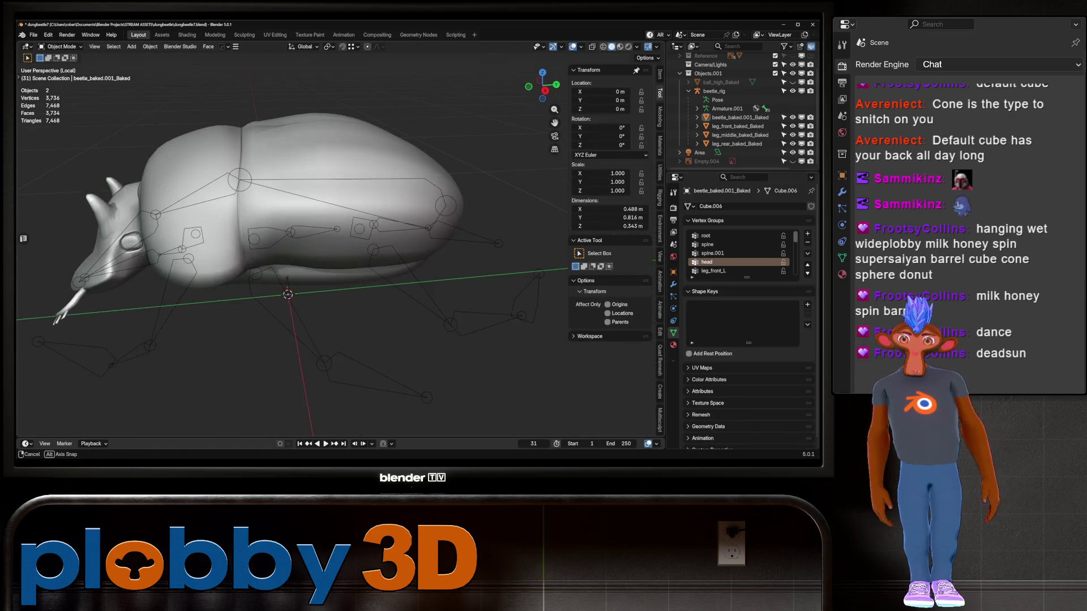
Step: Select the rig and body mesh together and switch to Weight Paint mode
click(317, 238)
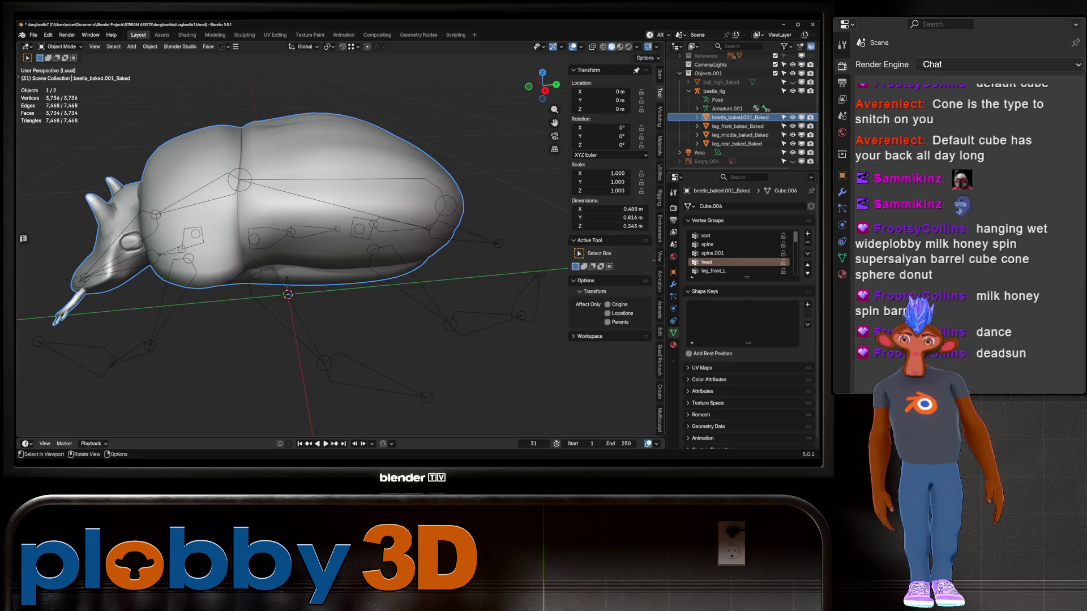
key(Tab)
key(Tab)
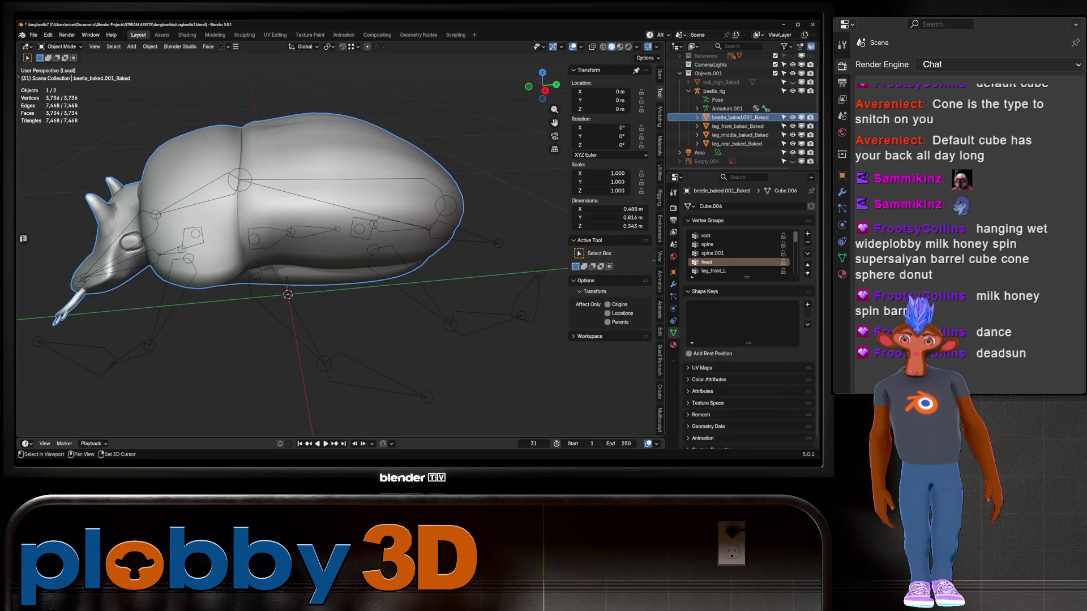
key(Tab)
middle_drag(305, 255, 342, 247)
key(Tab)
click(61, 46)
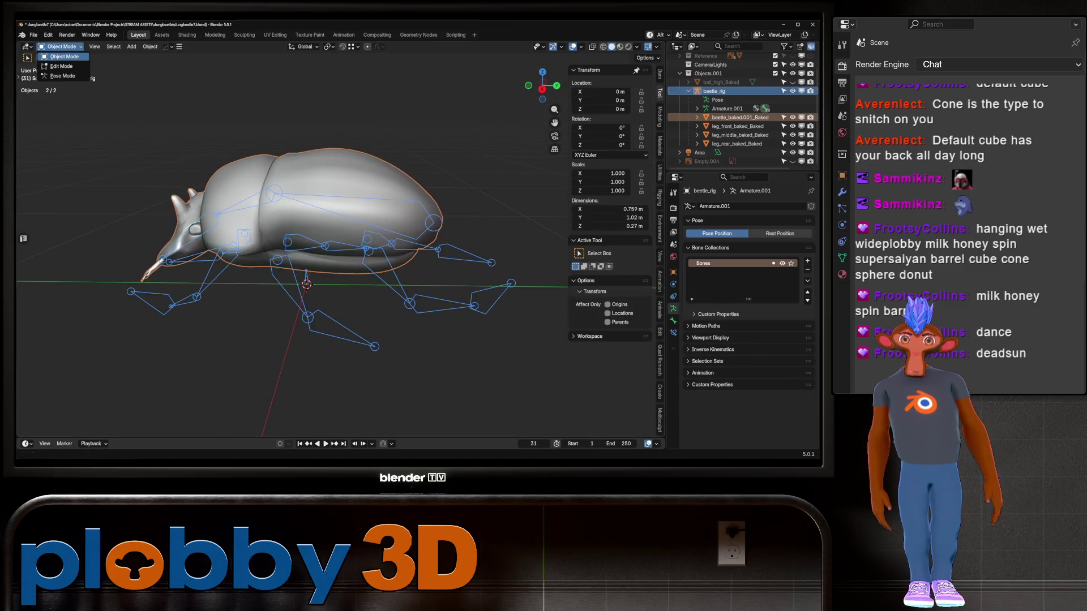
click(64, 56)
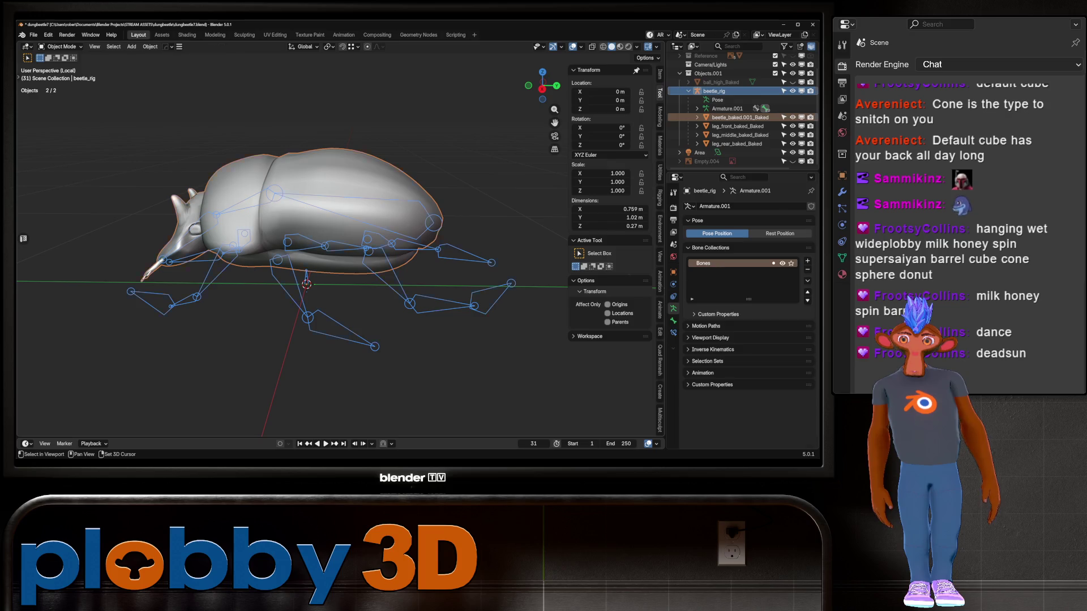
shift+click(340, 198)
click(61, 46)
click(62, 94)
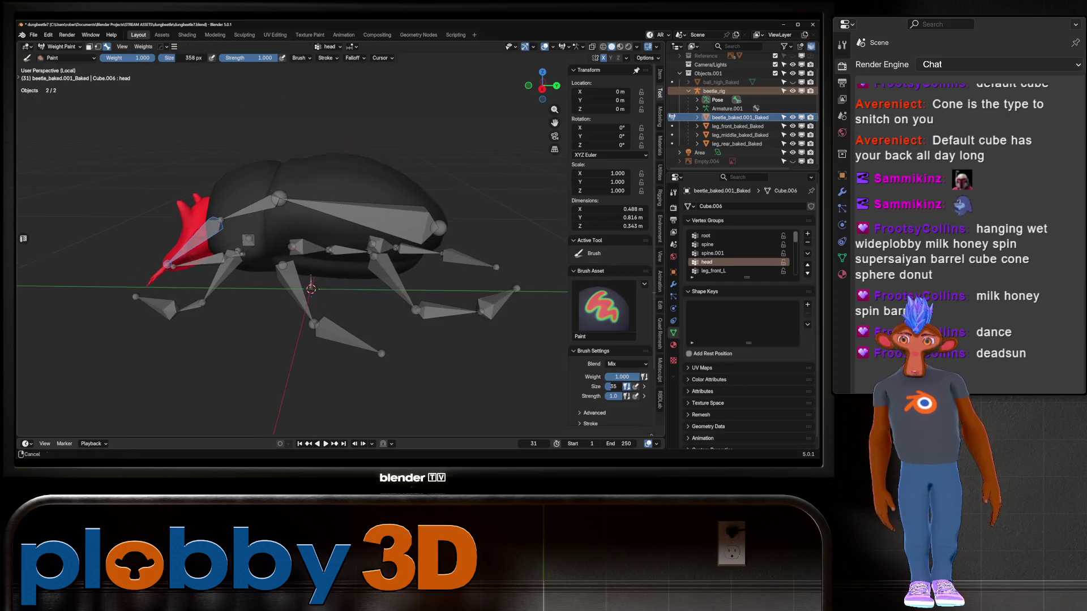
Step: Test-rotate the spine.001 and head bones to check body deformation
middle_drag(306, 238, 334, 257)
ctrl+click(333, 259)
middle_drag(341, 201, 462, 196)
key(r)
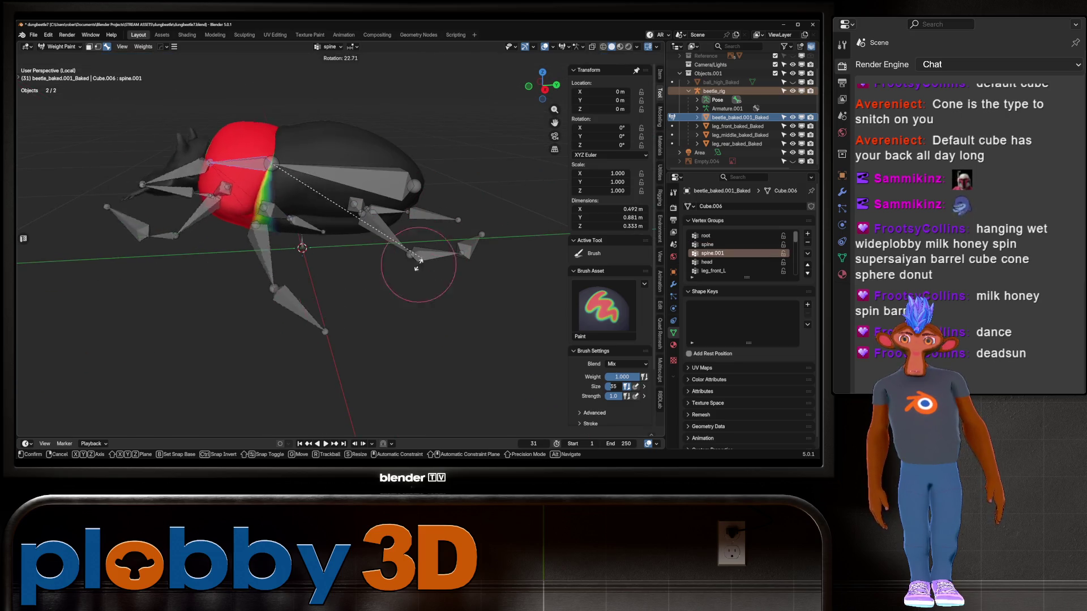
right_click(319, 294)
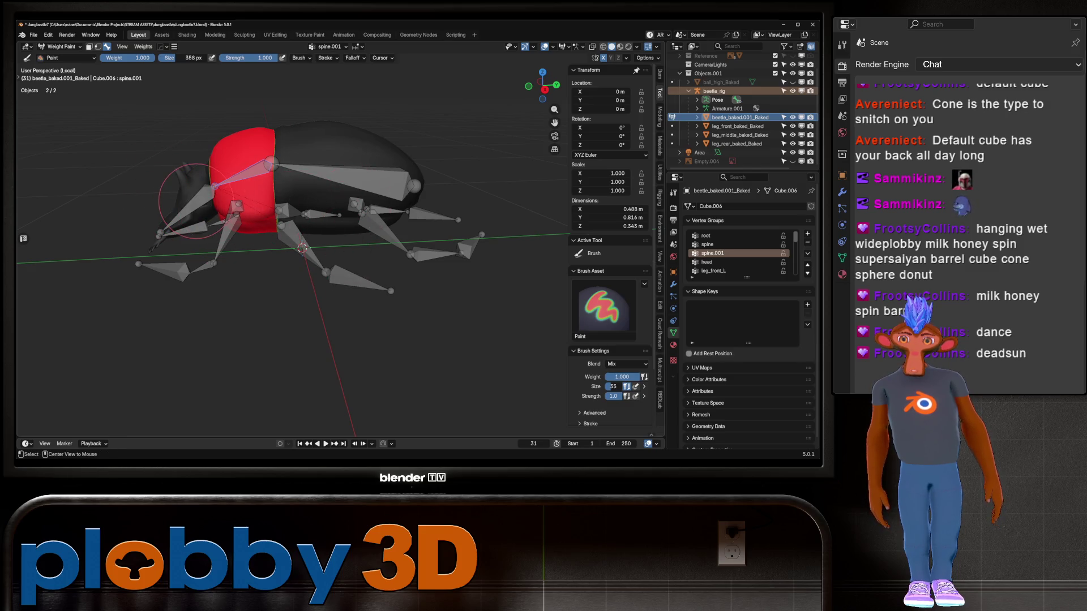
ctrl+click(181, 210)
key(r)
key(x)
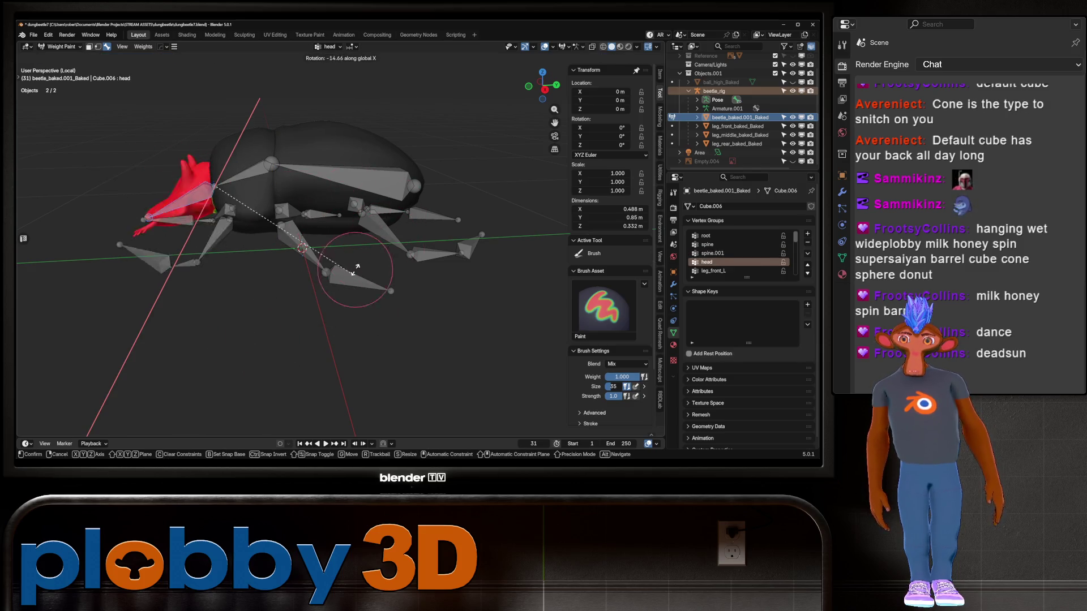
right_click(356, 283)
Step: Smooth the head weights into a gradient and retest the spine.001 rotation
middle_drag(352, 272, 287, 197)
key(q)
click(286, 197)
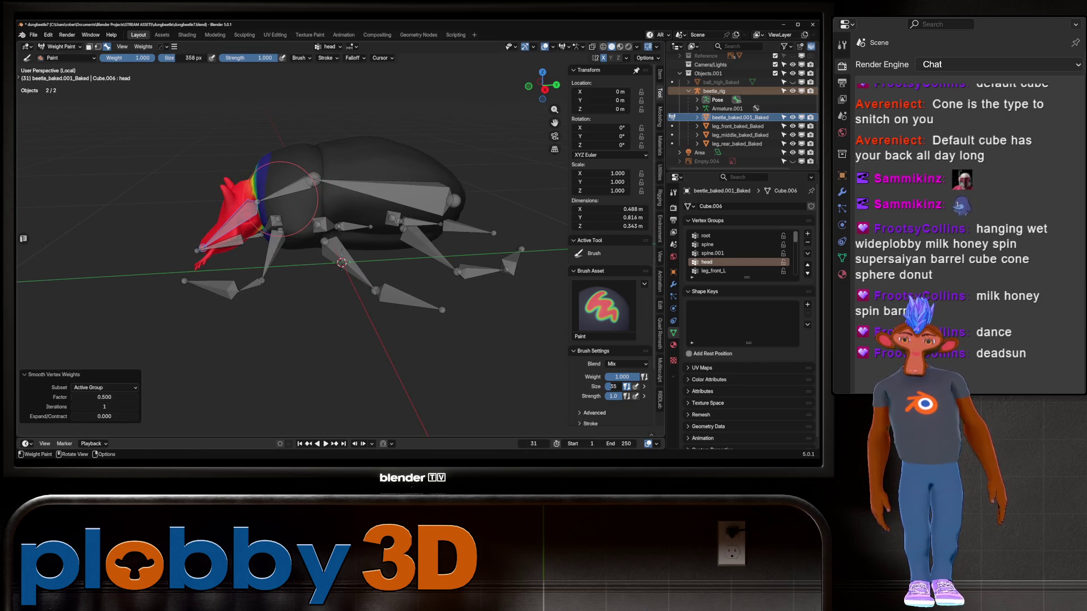
ctrl+click(286, 193)
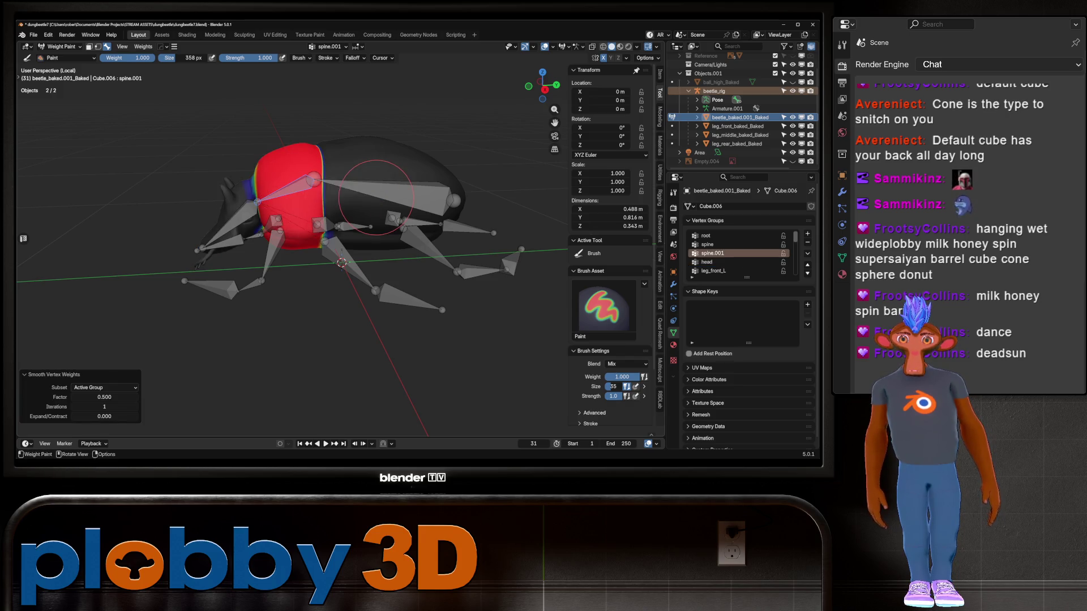
key(r)
key(x)
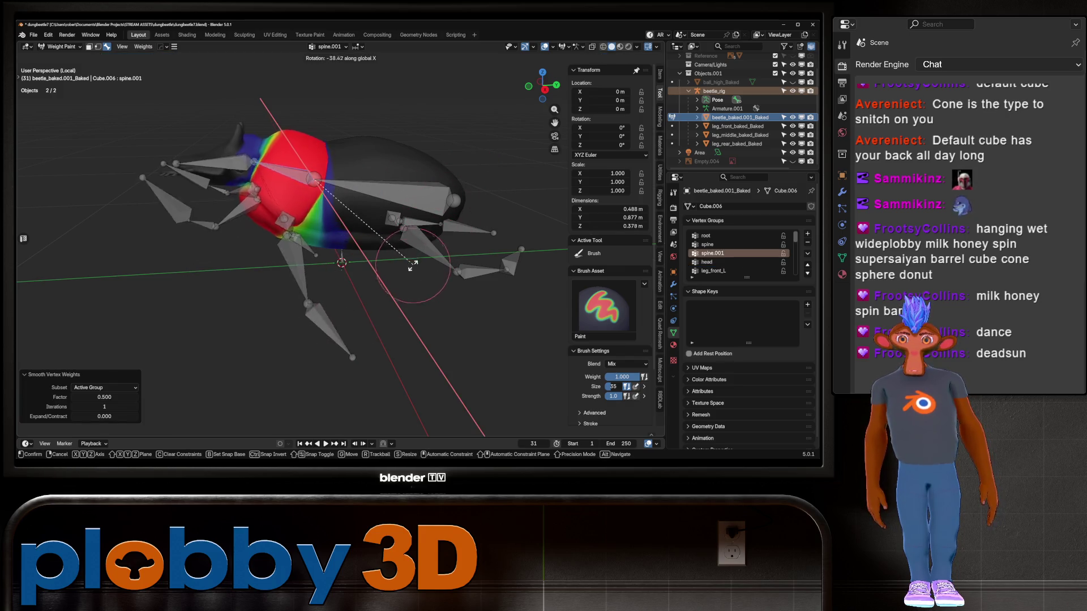
key(Escape)
Step: Smooth the spine and spine.001 weights, test-rotating each bone
ctrl+click(422, 204)
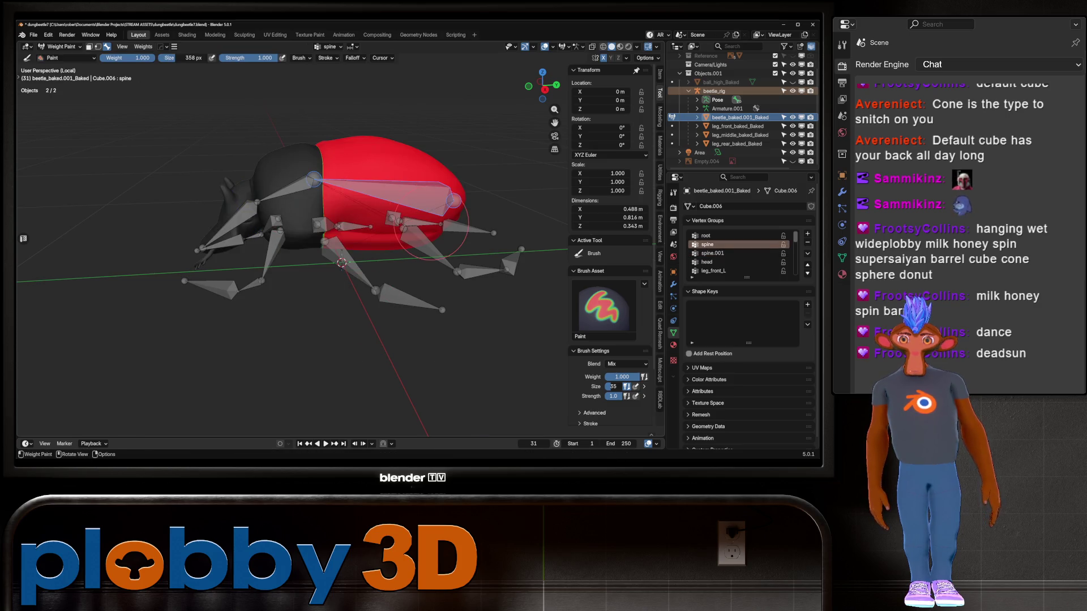
key(q)
click(430, 212)
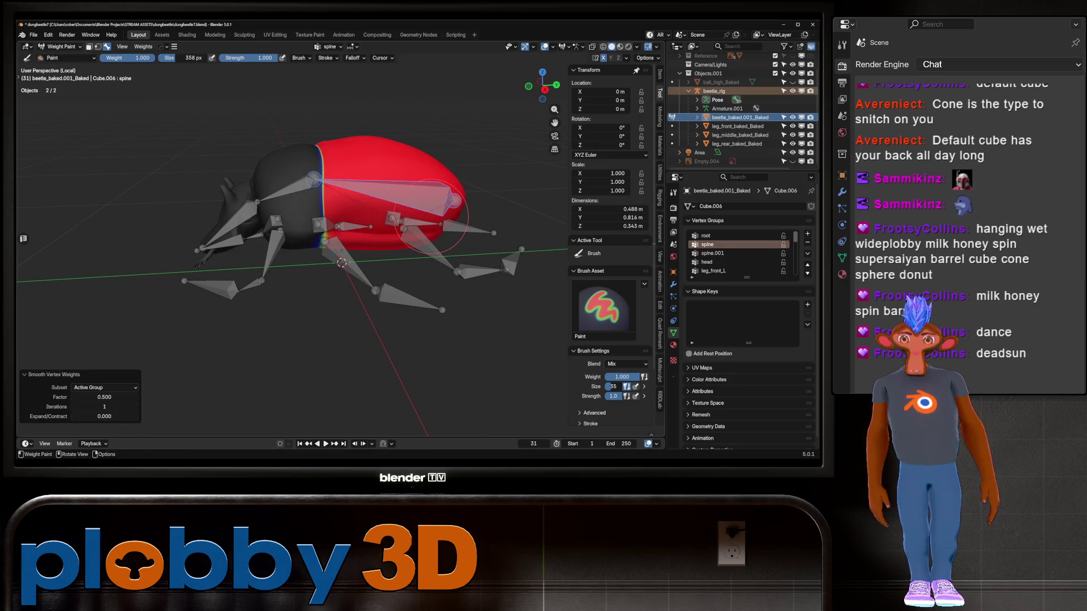
key(r)
key(Escape)
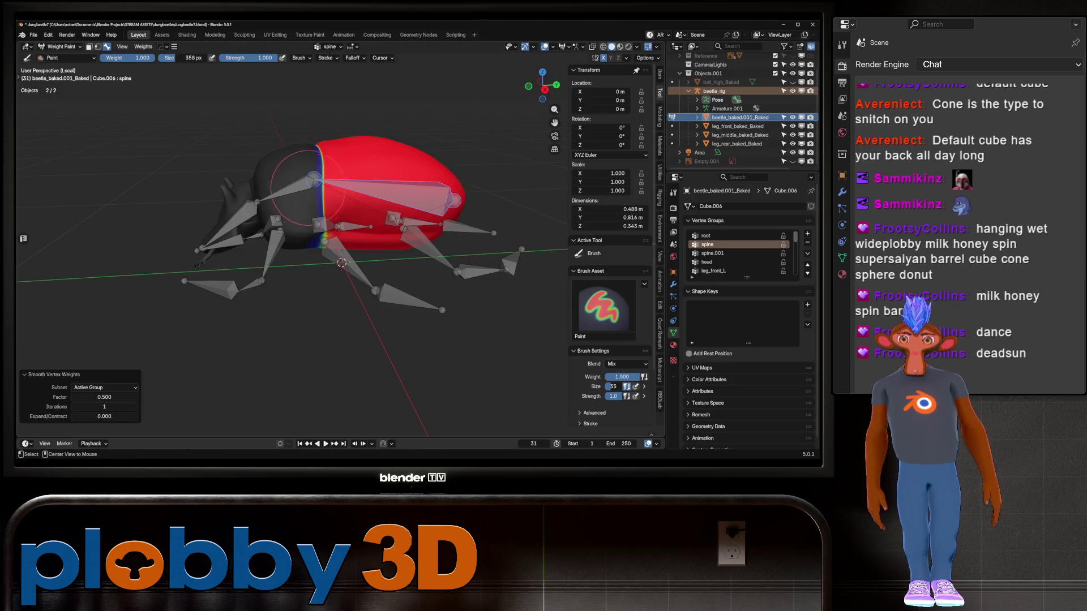
ctrl+click(300, 188)
key(r)
key(Escape)
key(q)
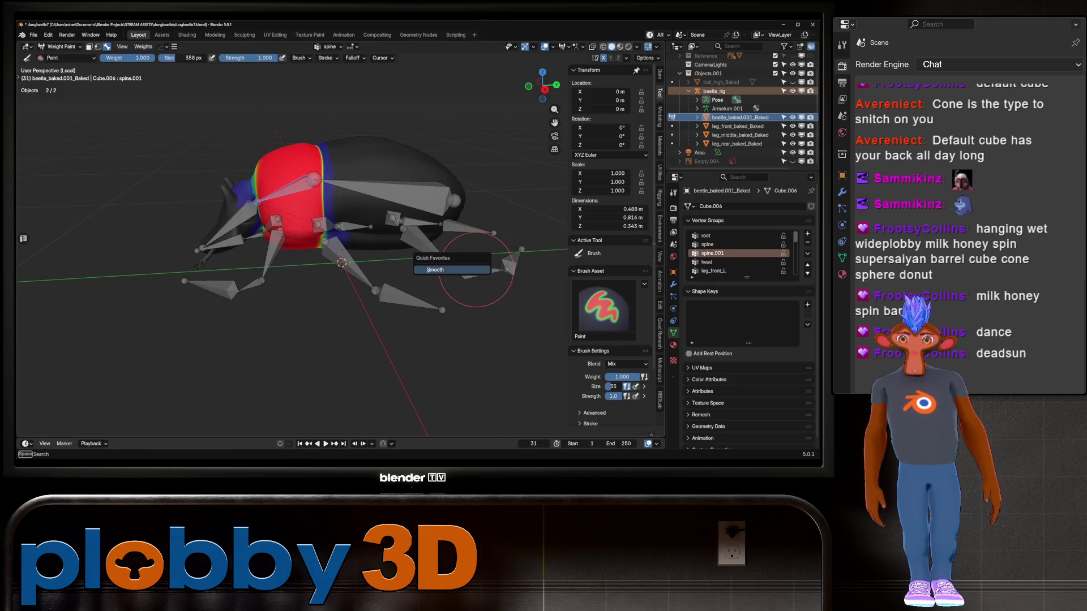
click(452, 269)
key(q)
Step: Test-rotate spine.001 and the head bone on X to verify the smoothed weights
mouse_move(339, 249)
middle_down()
mouse_move(362, 249)
mouse_move(321, 242)
middle_up()
key(r)
key(x)
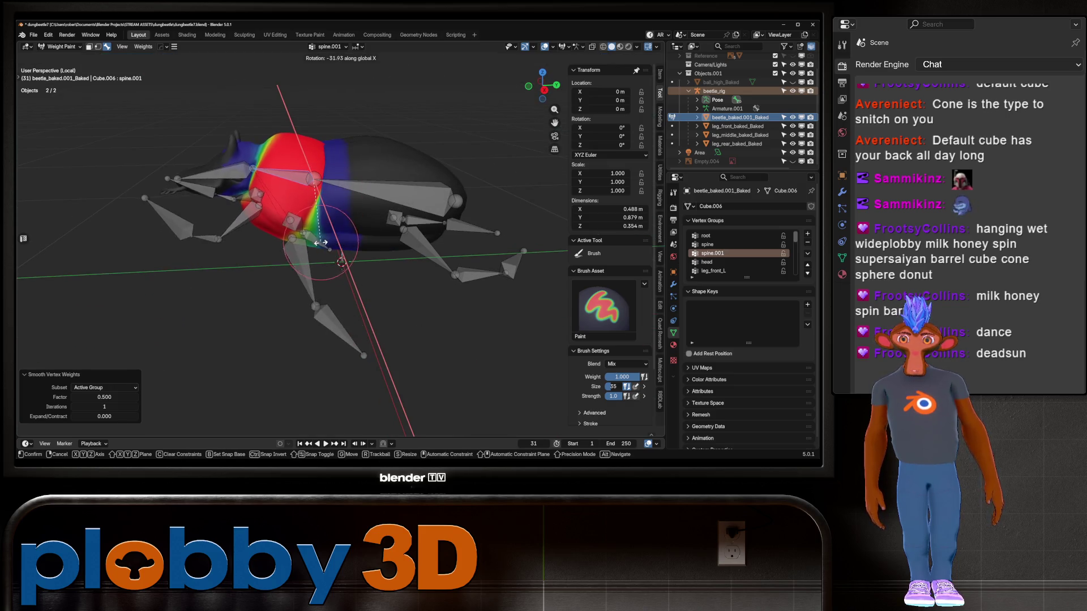
key(Escape)
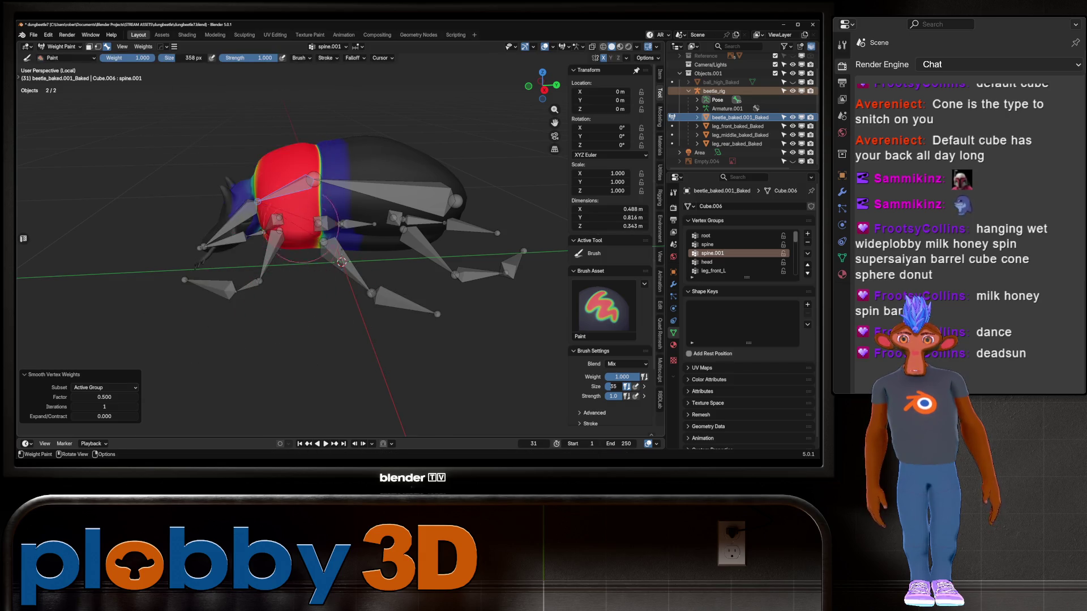
ctrl+click(253, 238)
key(r)
key(x)
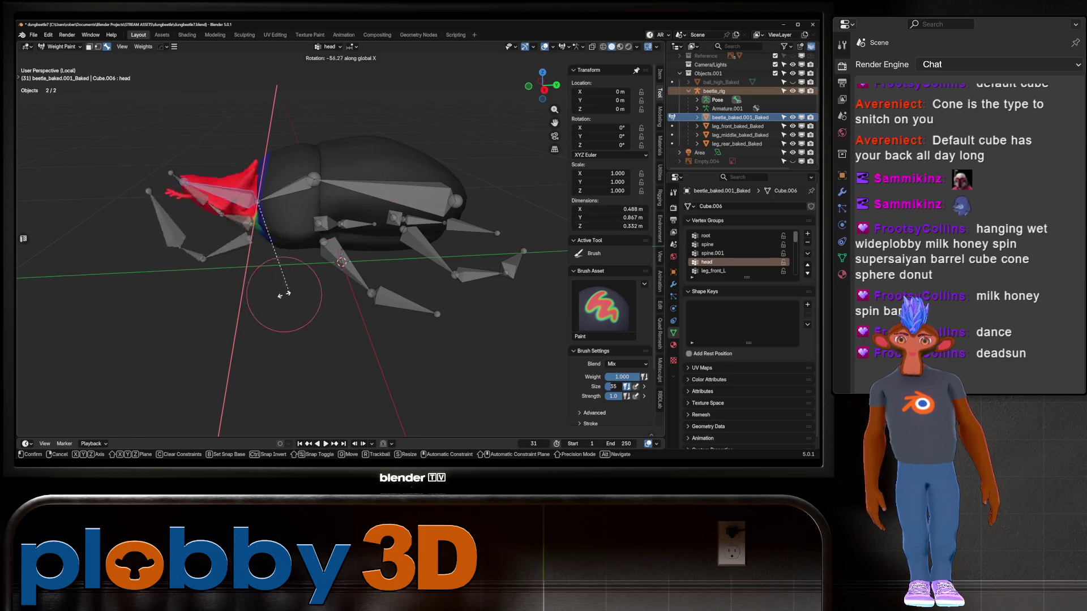
alt+middle_drag(286, 287, 376, 172)
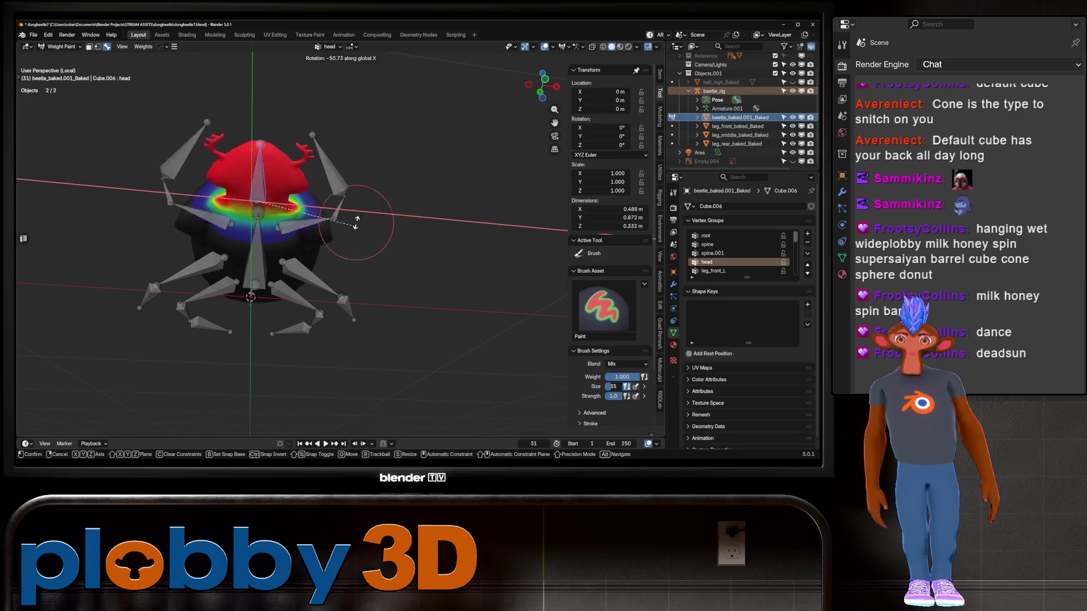
mouse_move(351, 226)
alt+middle_down()
mouse_move(266, 215)
mouse_move(227, 192)
alt+middle_up()
Step: Return to Object Mode and make beetle_rig the active object
click(61, 46)
click(64, 56)
middle_drag(283, 226, 464, 218)
click(713, 90)
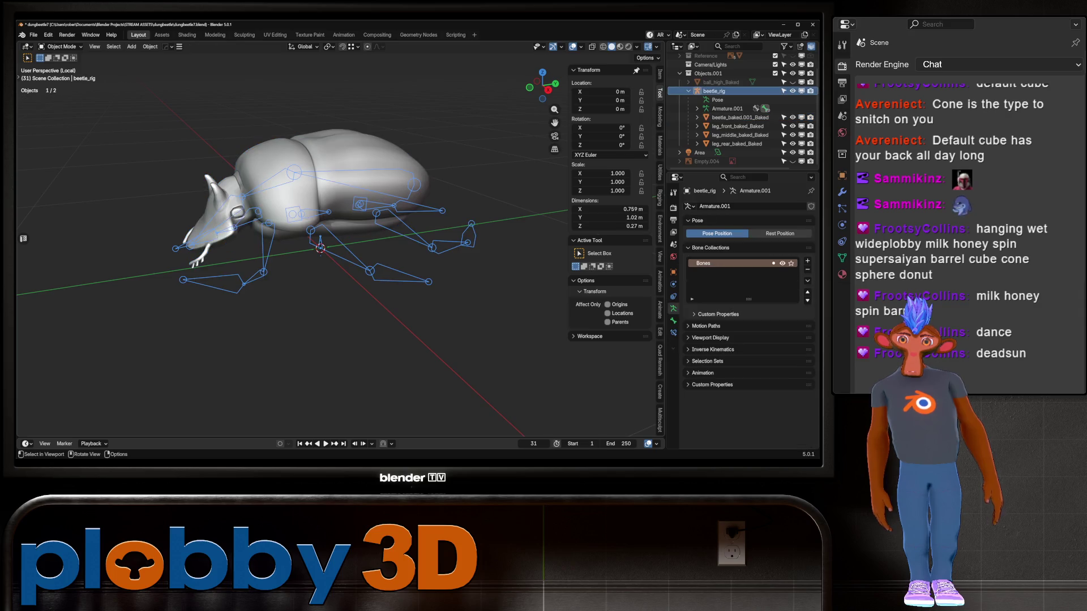
Step: Clear the roll on all beetle_rig bones in Edit Mode with Alt+R
key(Tab)
key(a)
key(alt+r)
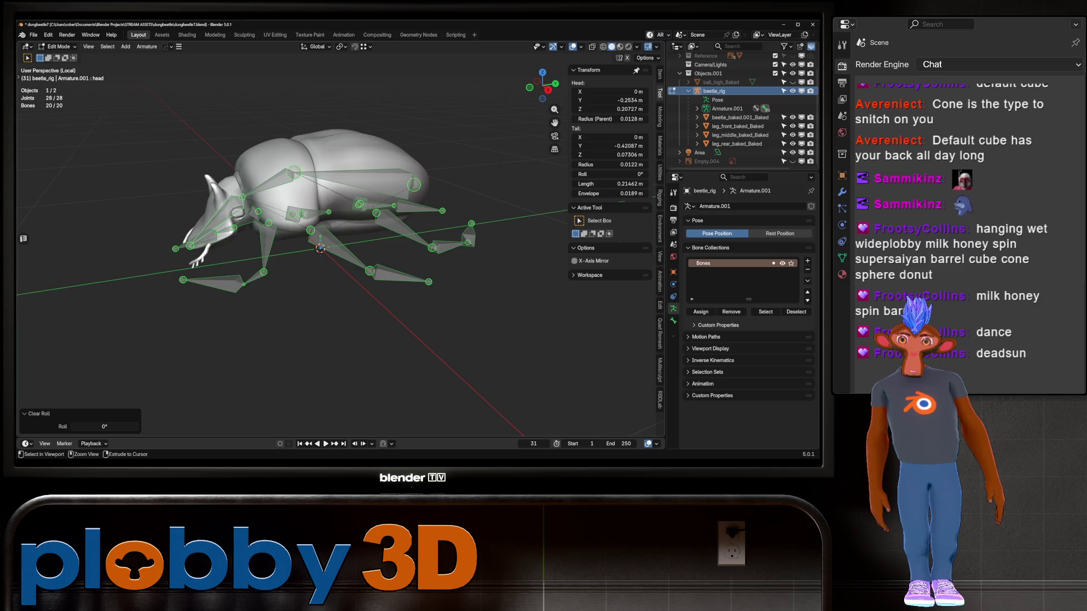
key(ctrl+z)
middle_drag(351, 255, 283, 266)
key(alt+r)
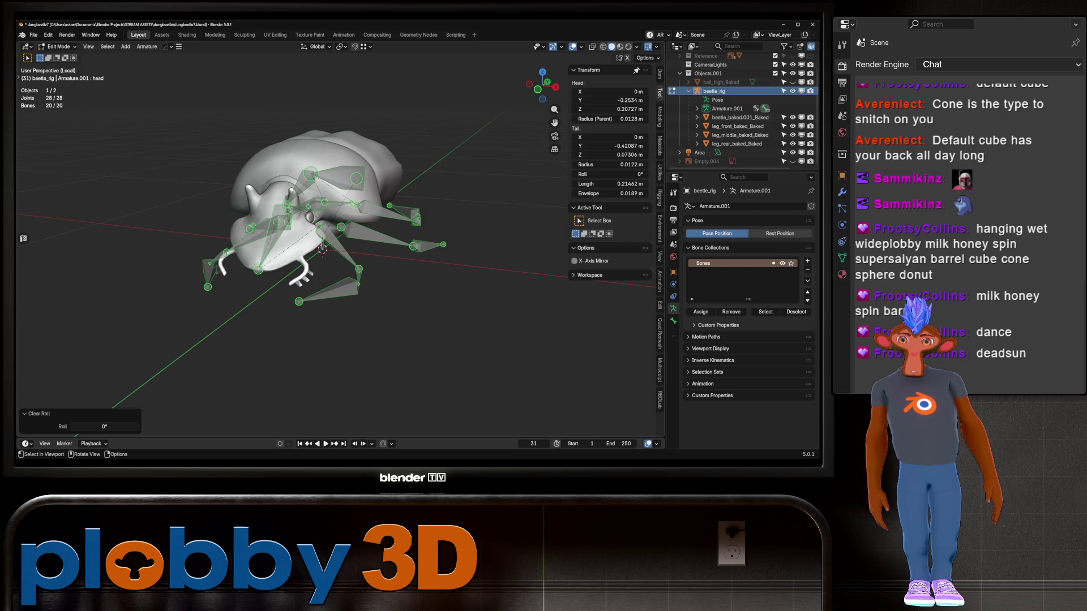
mouse_move(283, 266)
middle_down()
mouse_move(351, 261)
mouse_move(397, 272)
mouse_move(343, 285)
middle_up()
key(Tab)
Step: Clear user transforms on the pose, return to Object Mode and exit Local View
click(62, 47)
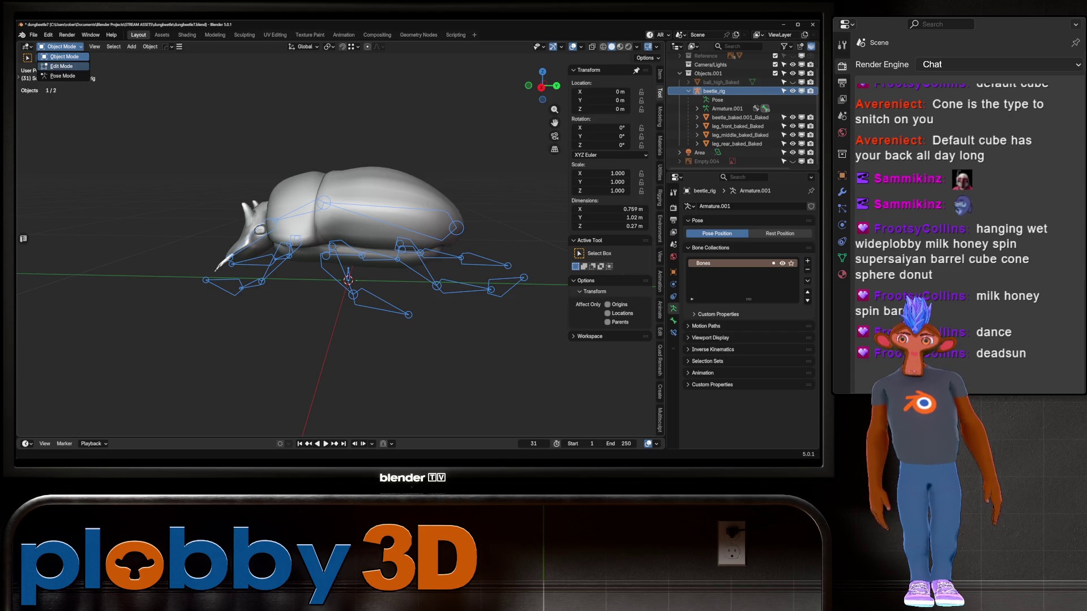
right_click(283, 248)
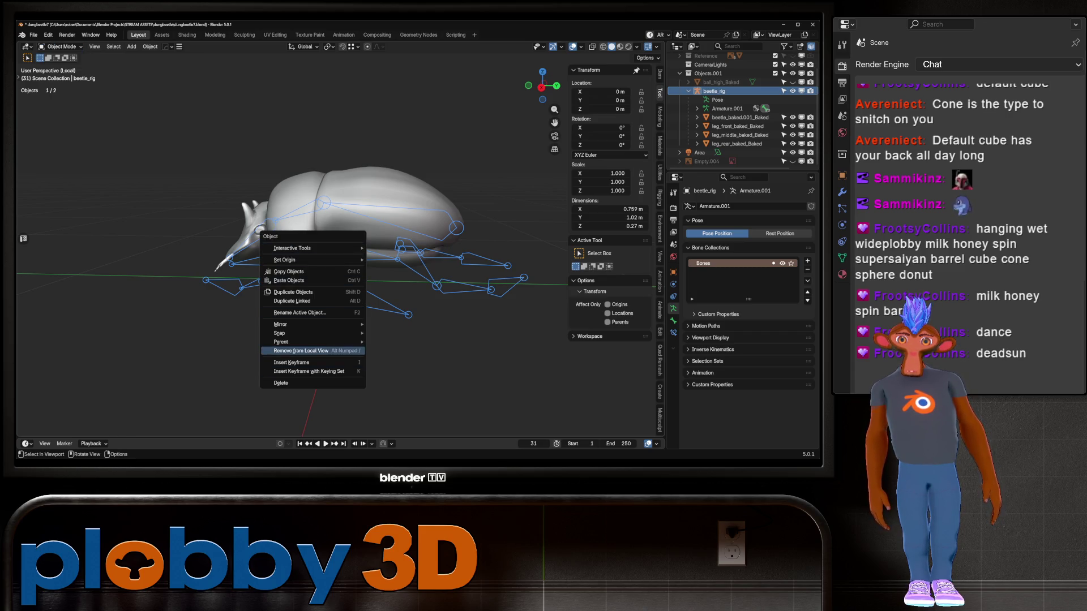
key(ctrl+Tab)
key(ctrl+Tab)
click(61, 46)
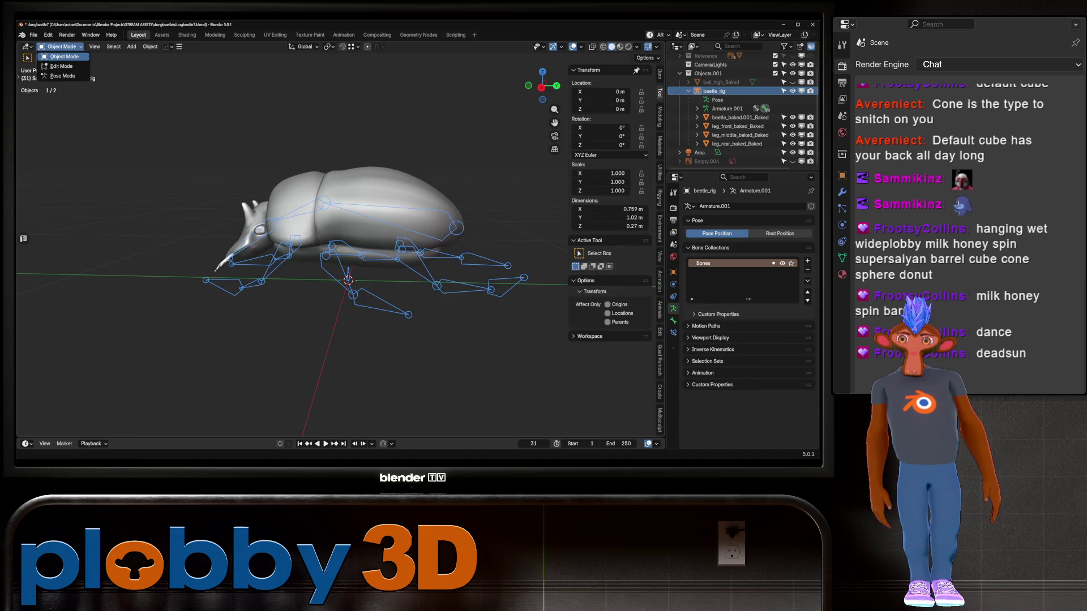
click(61, 66)
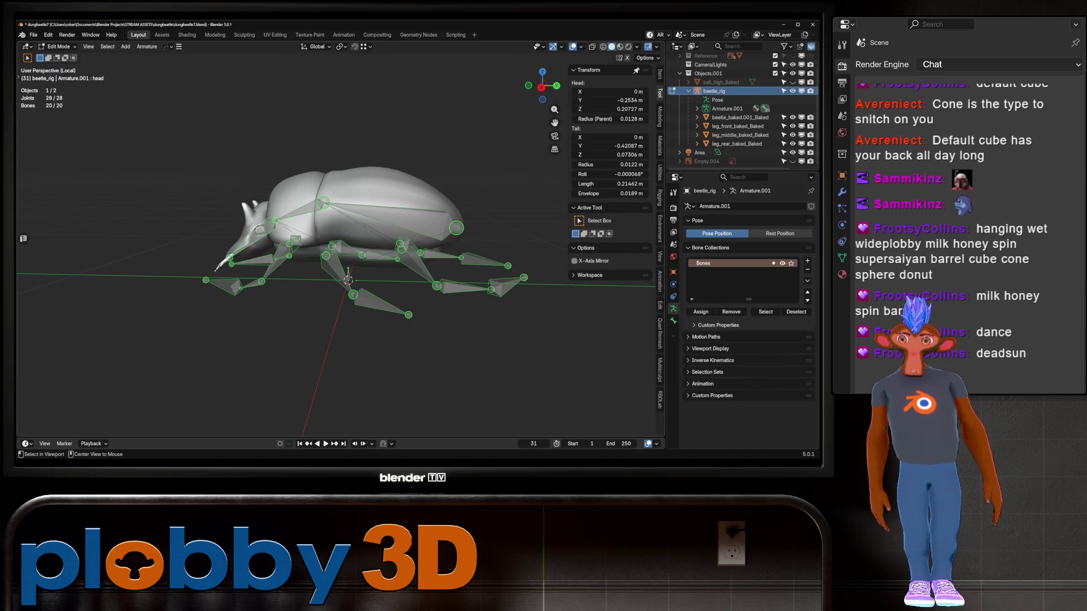
key(ctrl+Tab)
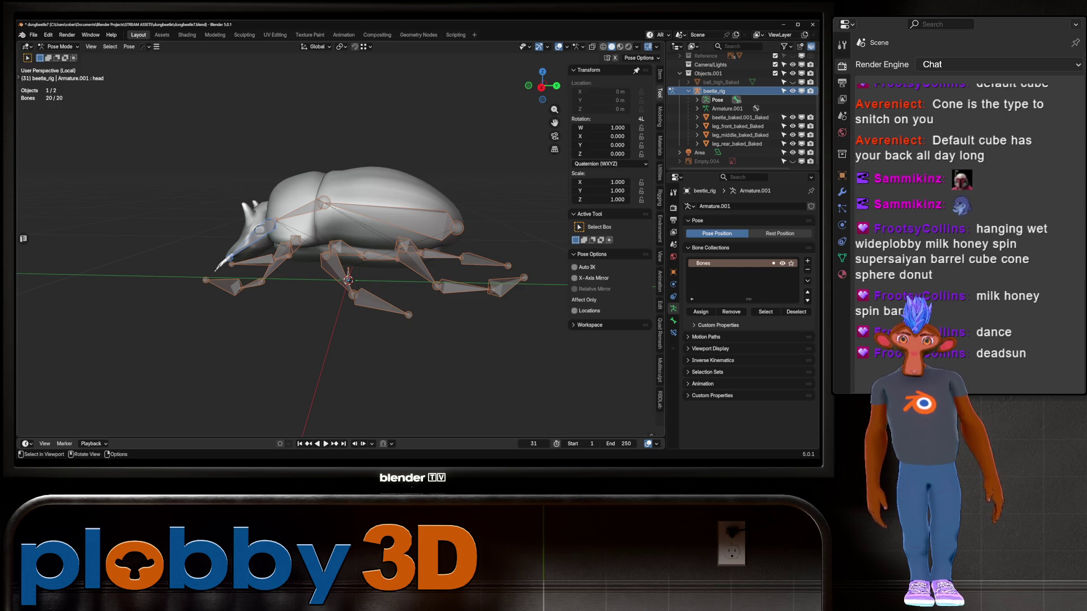
right_click(304, 281)
click(304, 440)
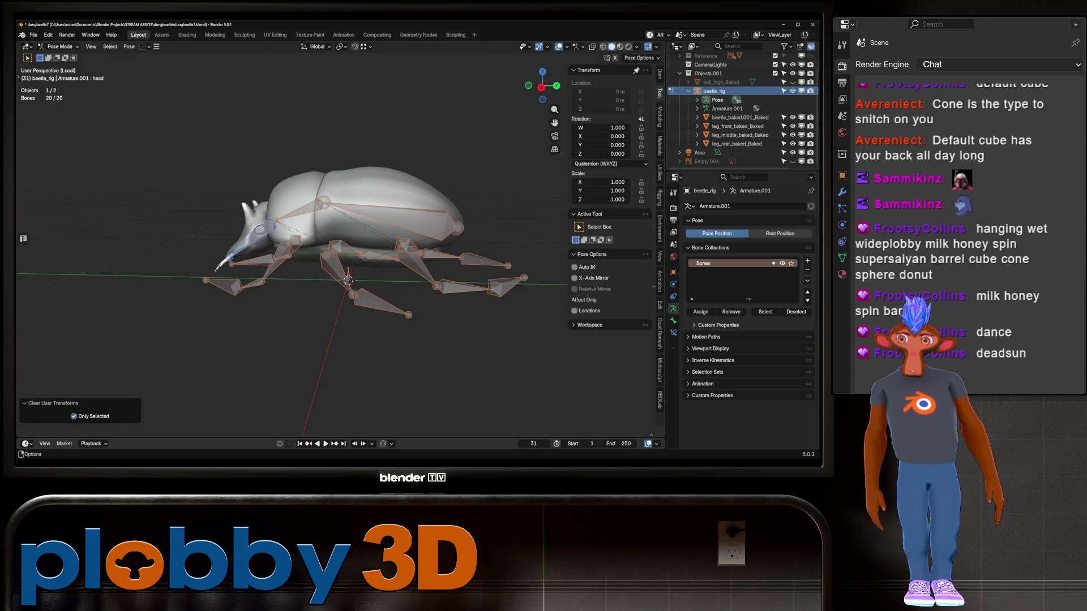
key(ctrl+Tab)
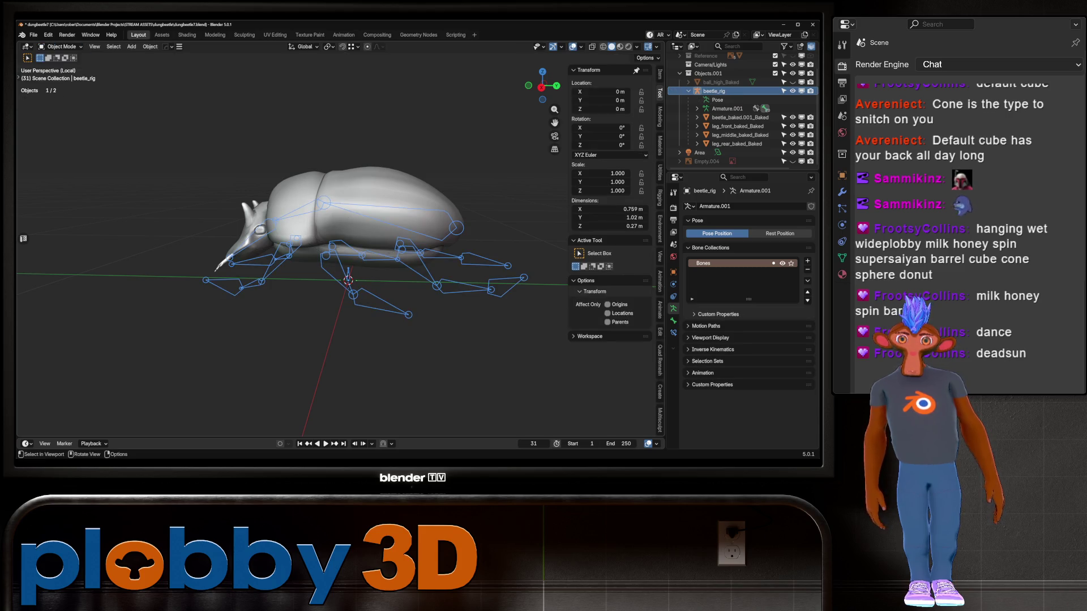
key(KP_Divide)
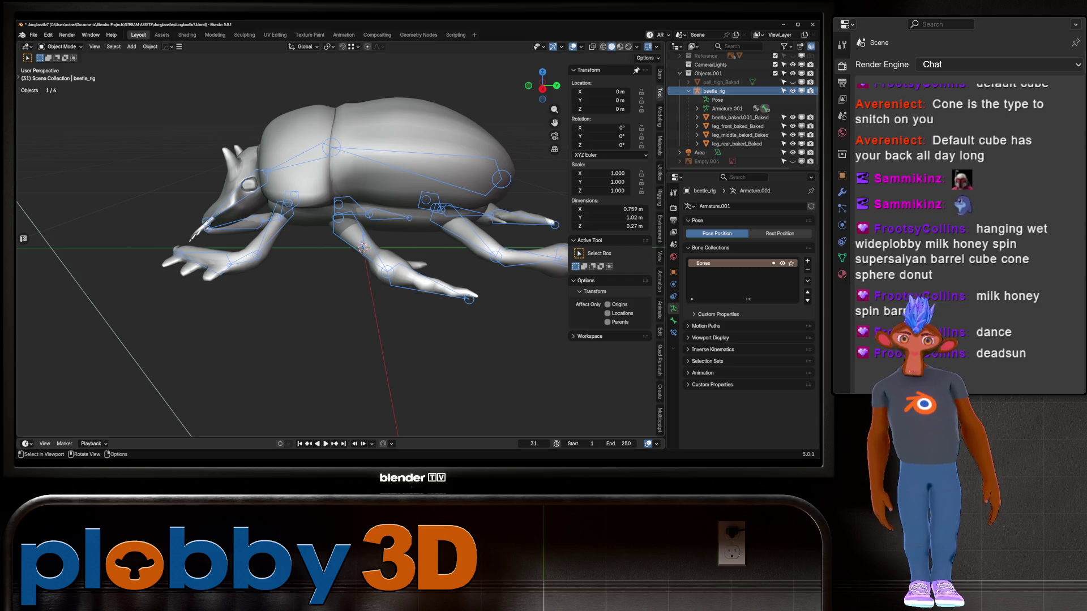
Step: Select leg_front_baked_Baked in the Outliner and inspect it briefly in Edit Mode
click(195, 232)
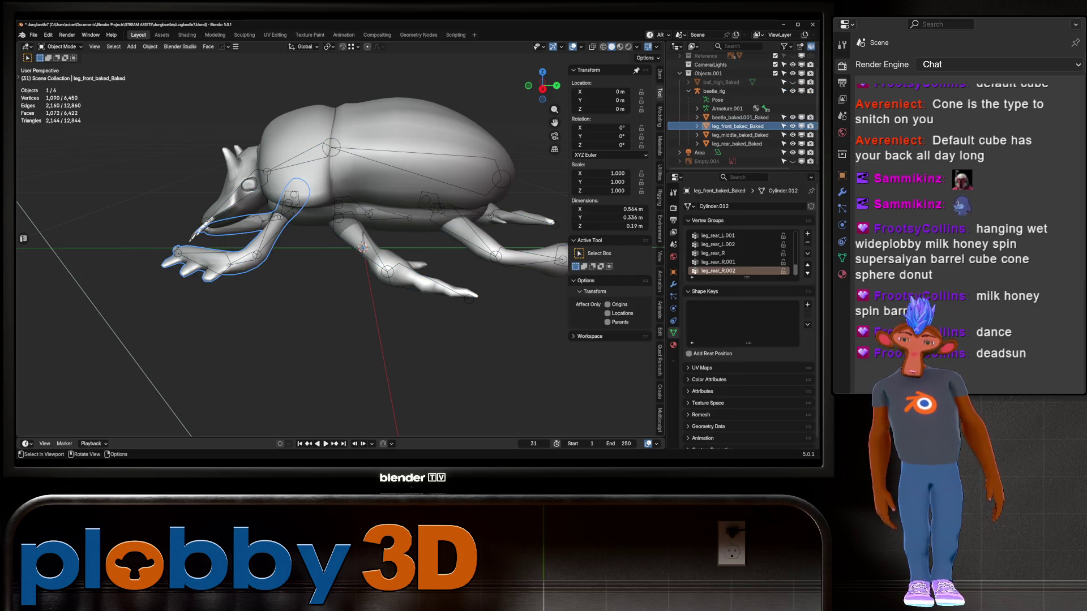
key(Tab)
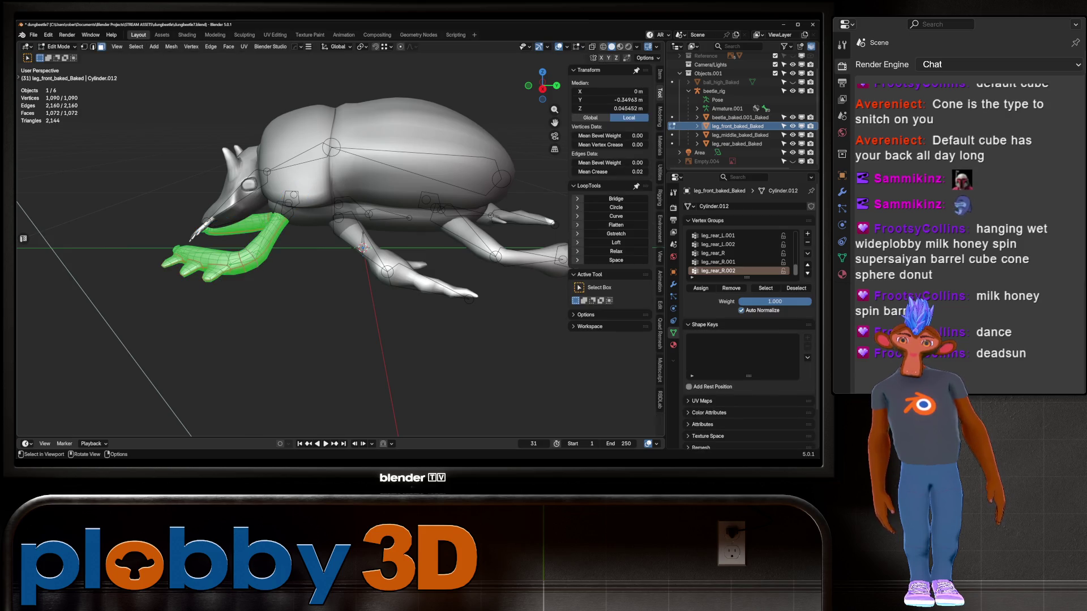
middle_drag(340, 254, 362, 244)
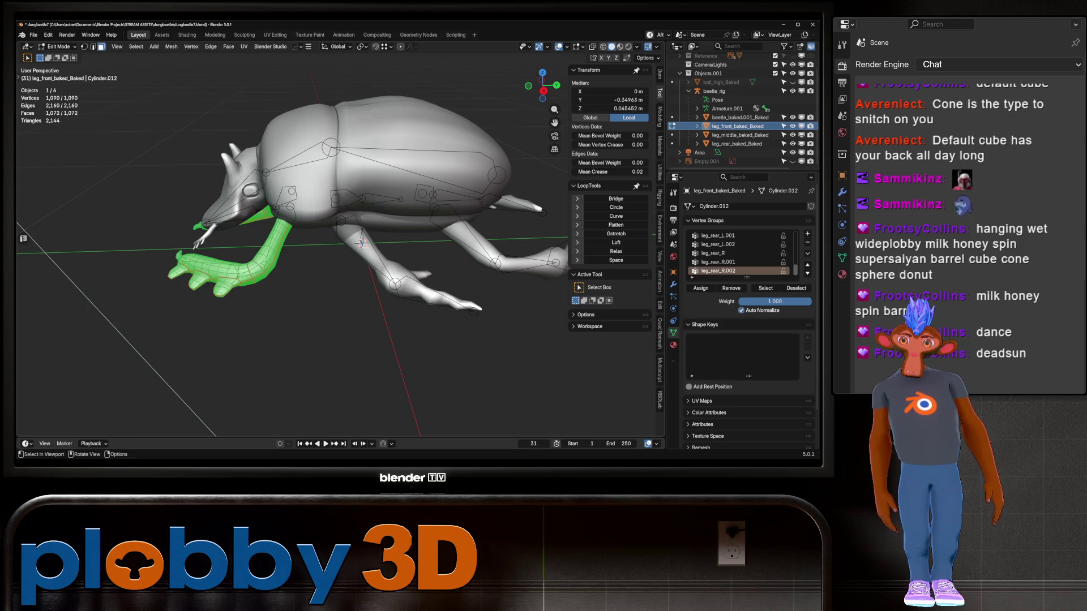
key(Tab)
Step: Select beetle_rig and leg_front_baked_Baked together, with the leg mesh active
click(714, 90)
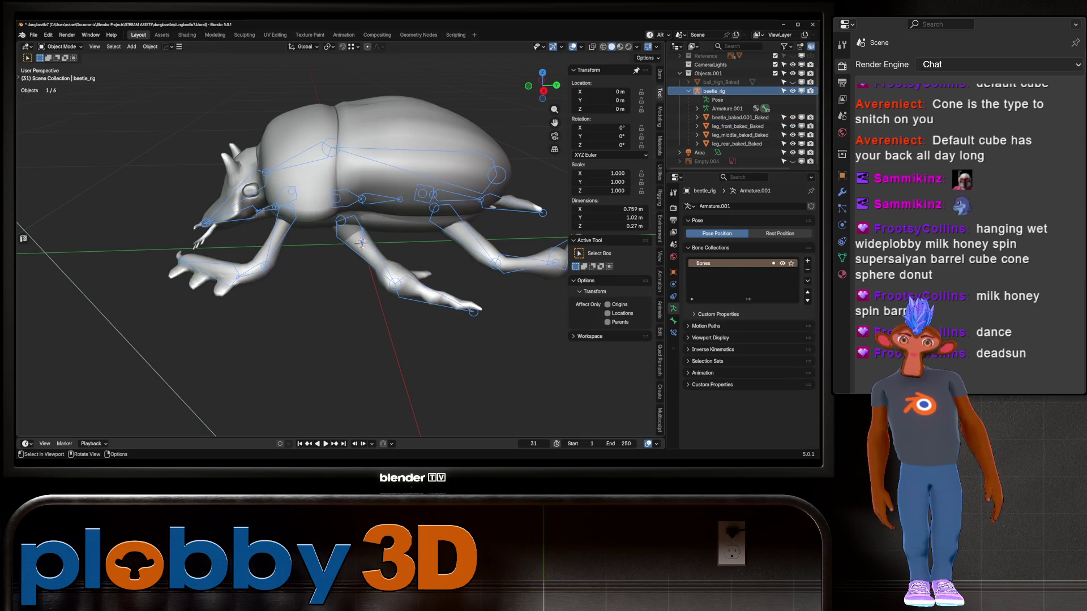
click(734, 125)
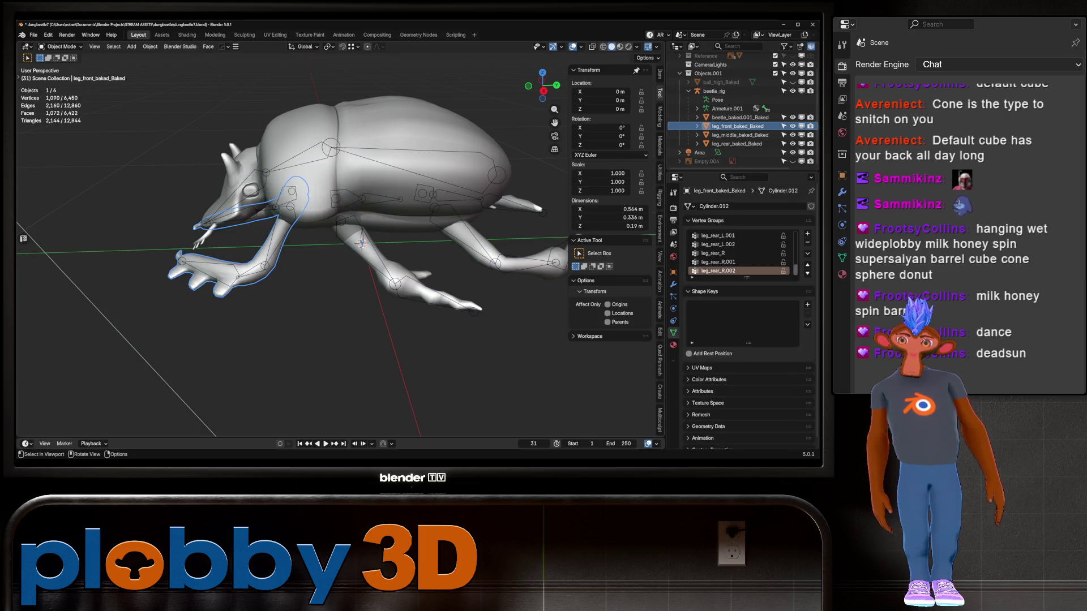
ctrl+click(713, 91)
ctrl+click(734, 126)
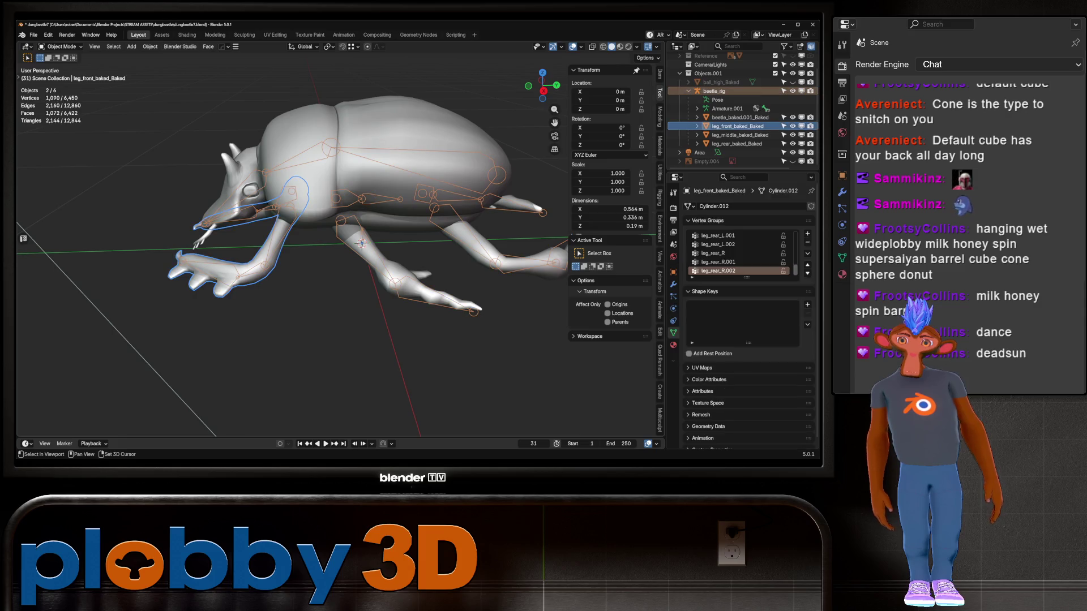
Step: Switch the front leg to Weight Paint with the leg_front_L bone picked, checking it in Edit Mode
click(61, 46)
click(62, 96)
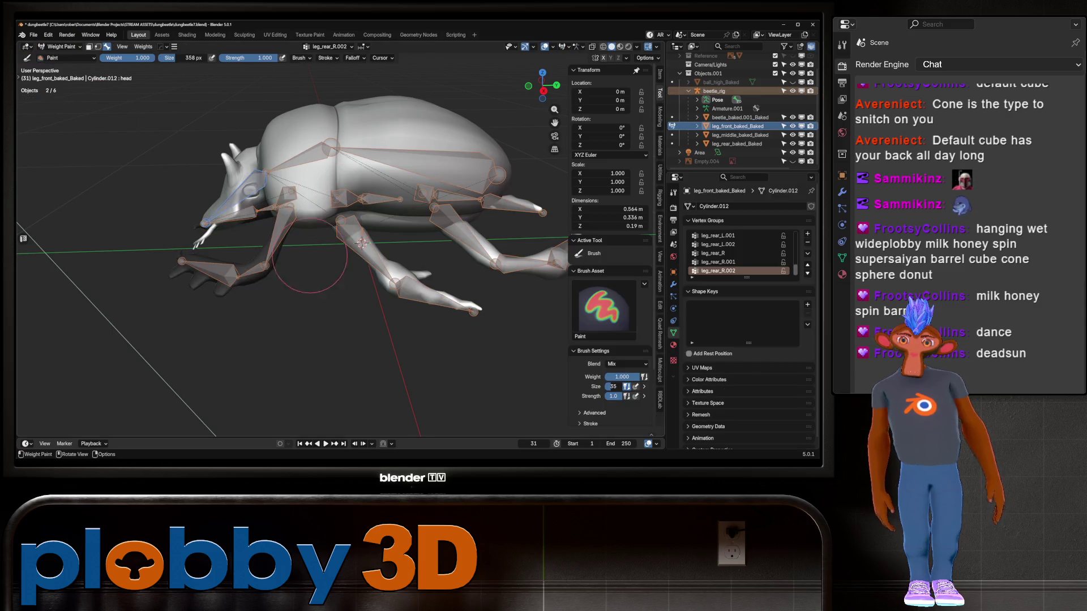
ctrl+click(279, 237)
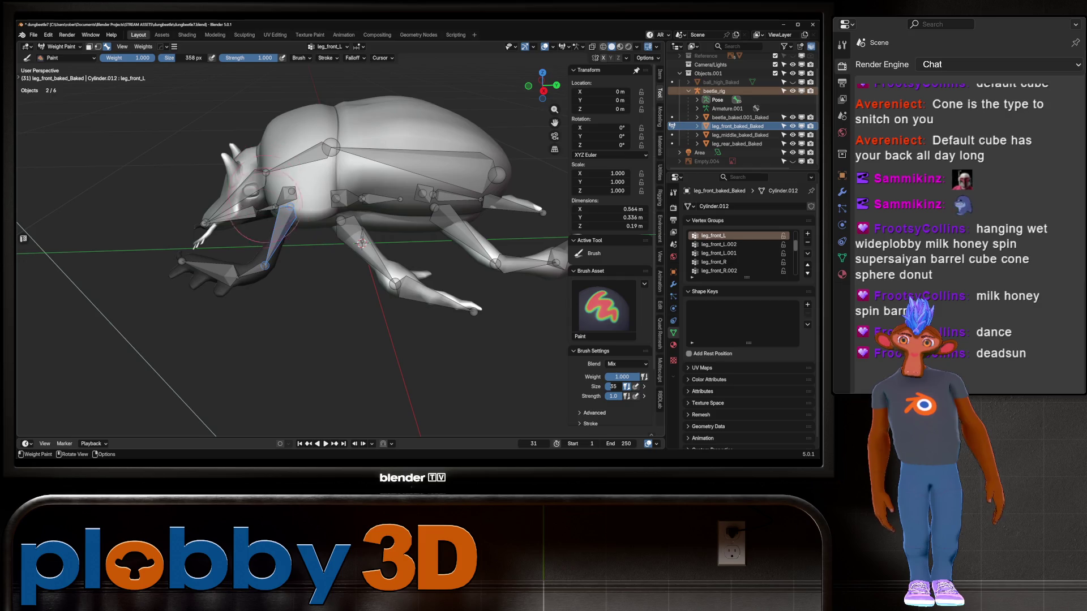
mouse_move(389, 317)
middle_down()
mouse_move(432, 206)
mouse_move(396, 237)
mouse_move(385, 232)
middle_up()
key(Tab)
key(Tab)
key(Tab)
key(Tab)
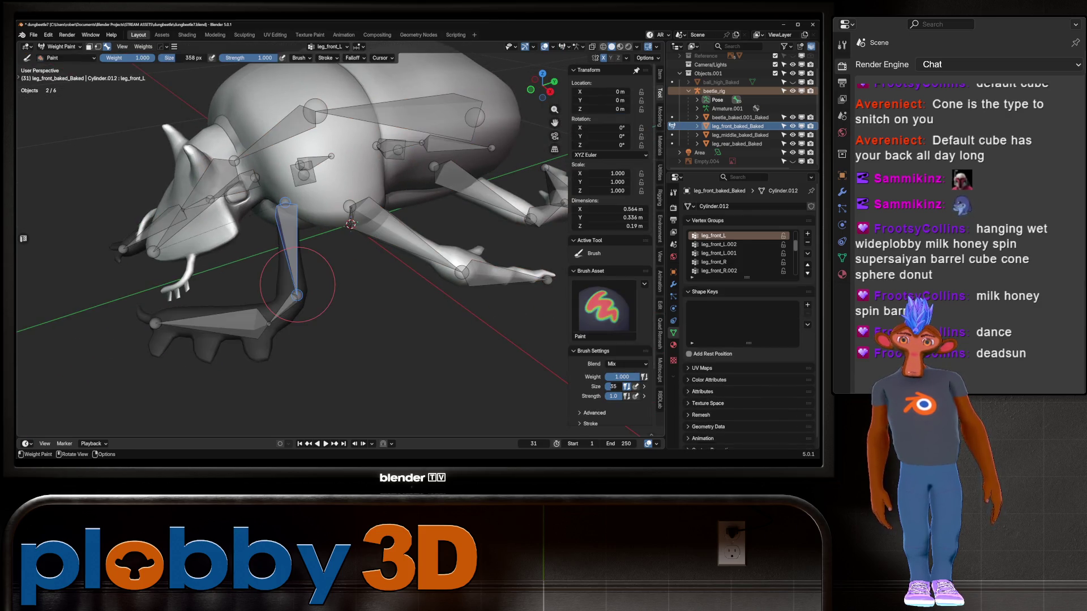
key(Tab)
middle_drag(298, 284, 317, 280)
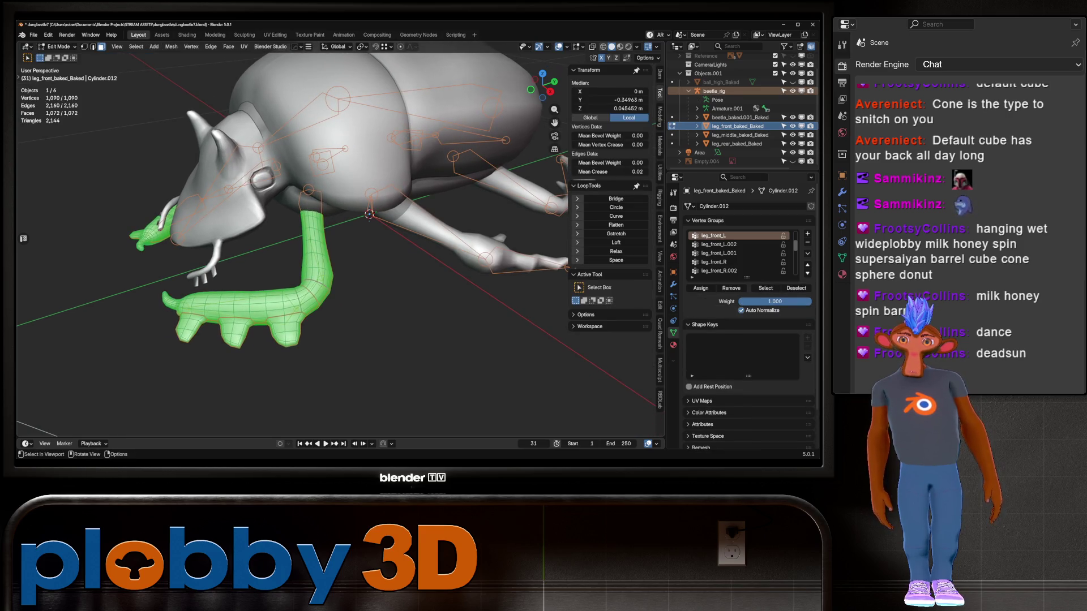
Step: Select the upper front-leg face rings and assign them to leg_front_L
alt+click(311, 215)
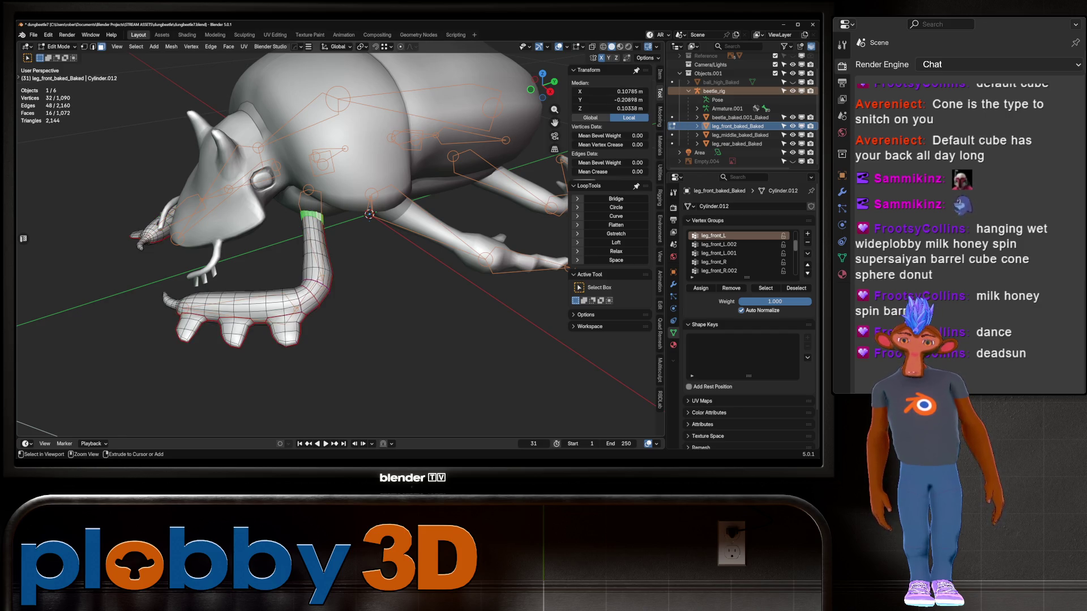
key(ctrl+KP_Add)
key(ctrl+KP_Add)
key(ctrl+KP_Add)
key(ctrl+KP_Subtract)
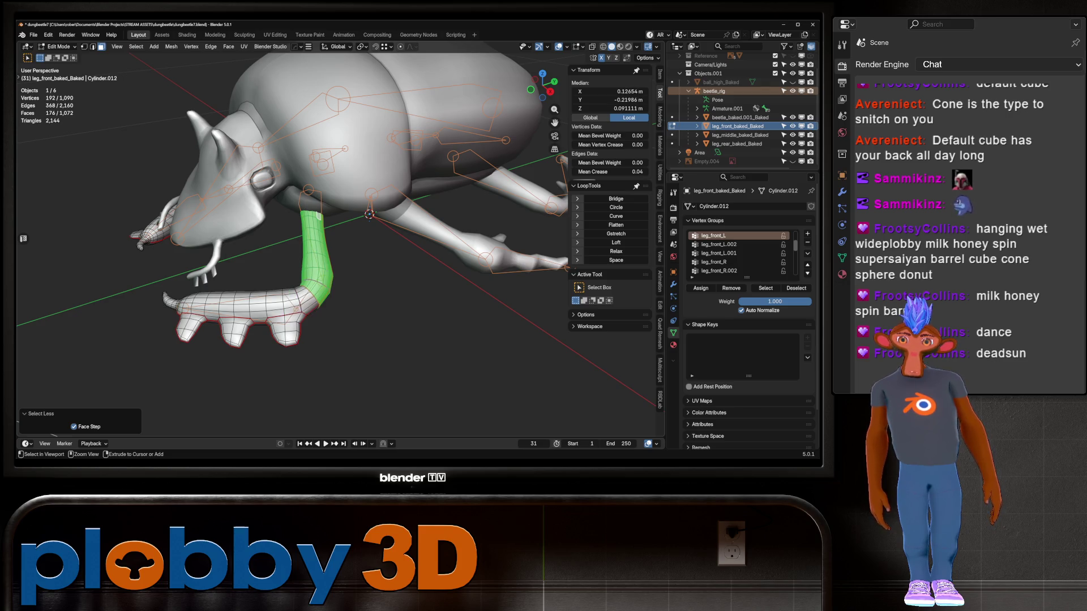
middle_drag(339, 226, 430, 198)
key(ctrl+KP_Subtract)
key(ctrl+KP_Subtract)
key(ctrl+KP_Add)
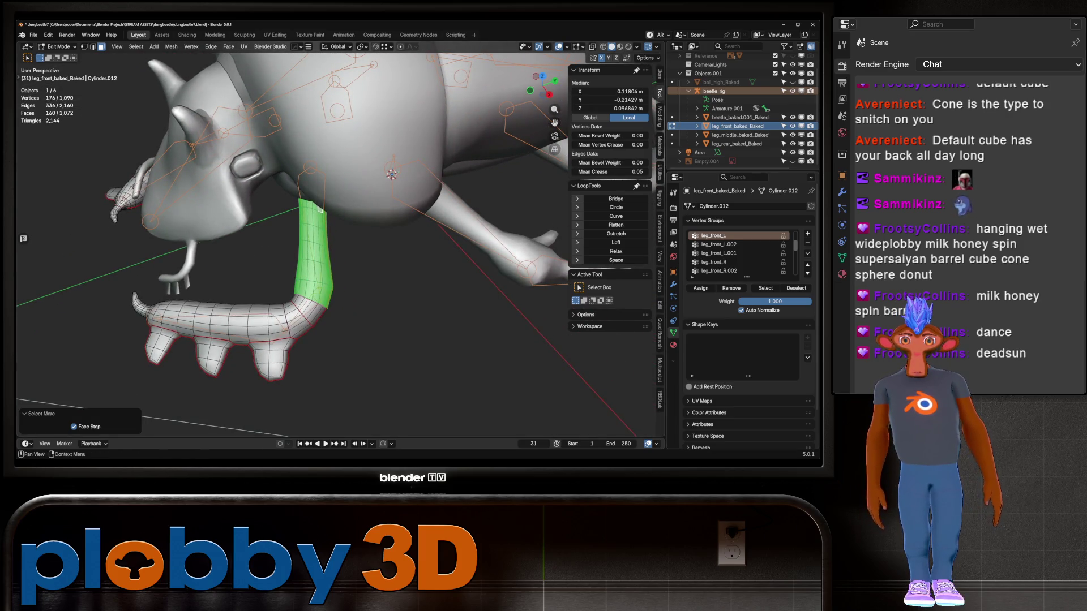
click(701, 288)
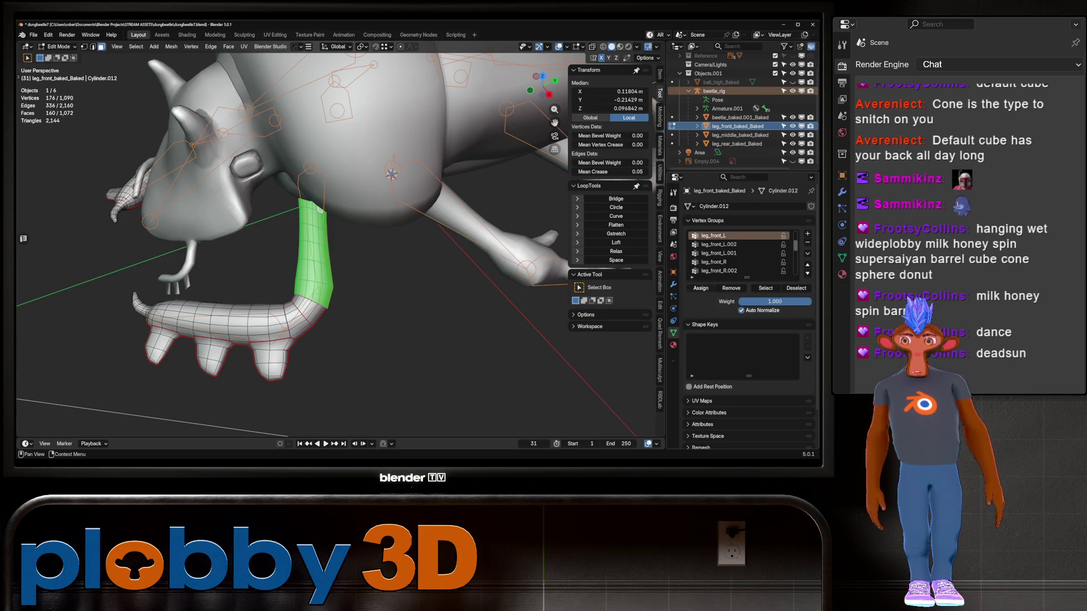
Step: Assign the knee vertices to leg_front_L.002, then make leg_front_L.001 the active group
key(ctrl+i)
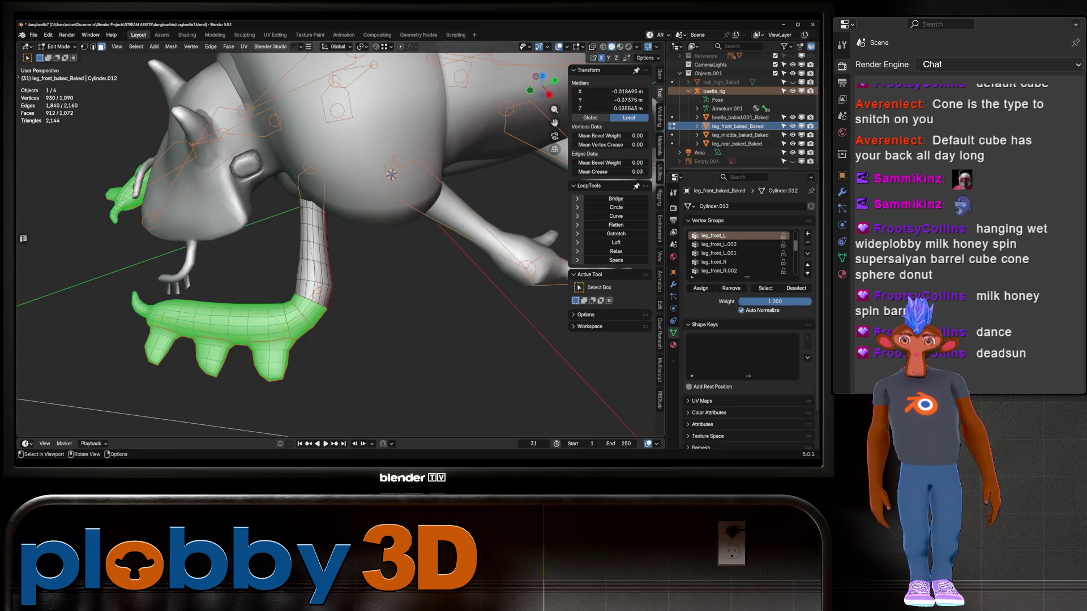
click(719, 244)
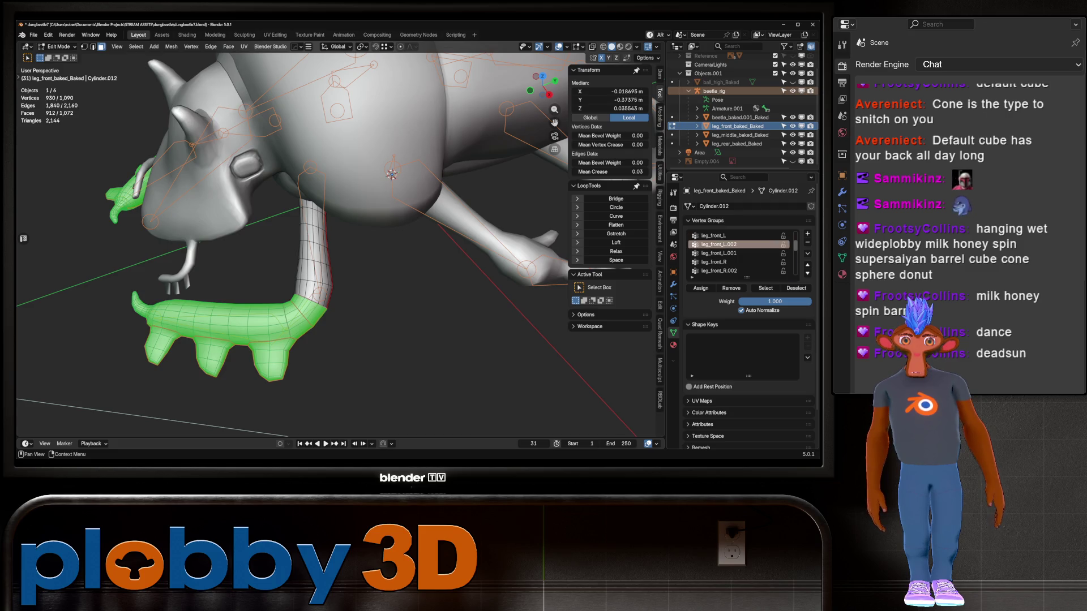
key(Tab)
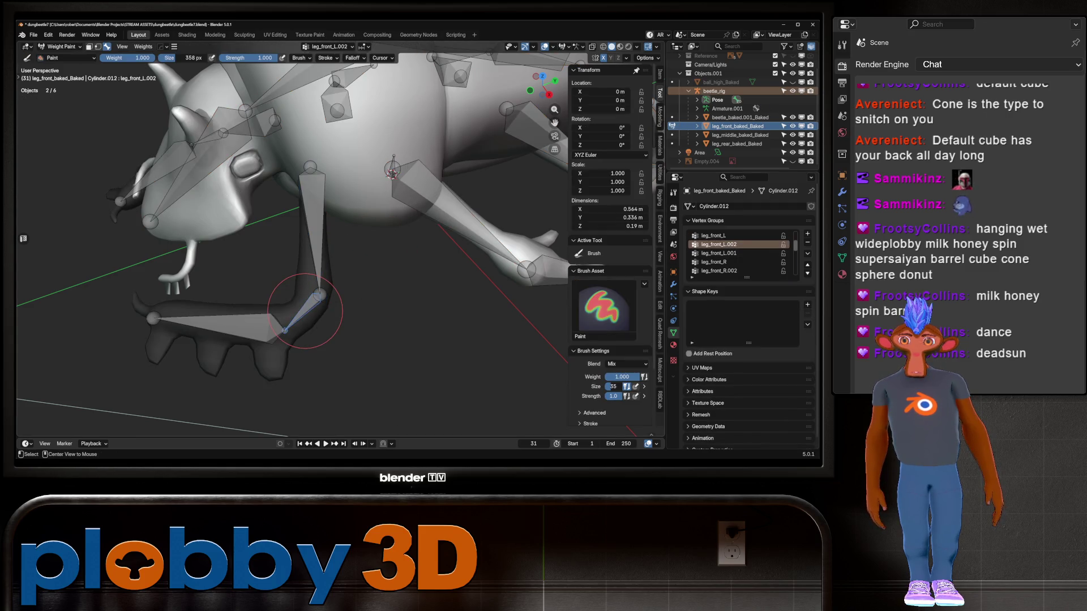
key(Tab)
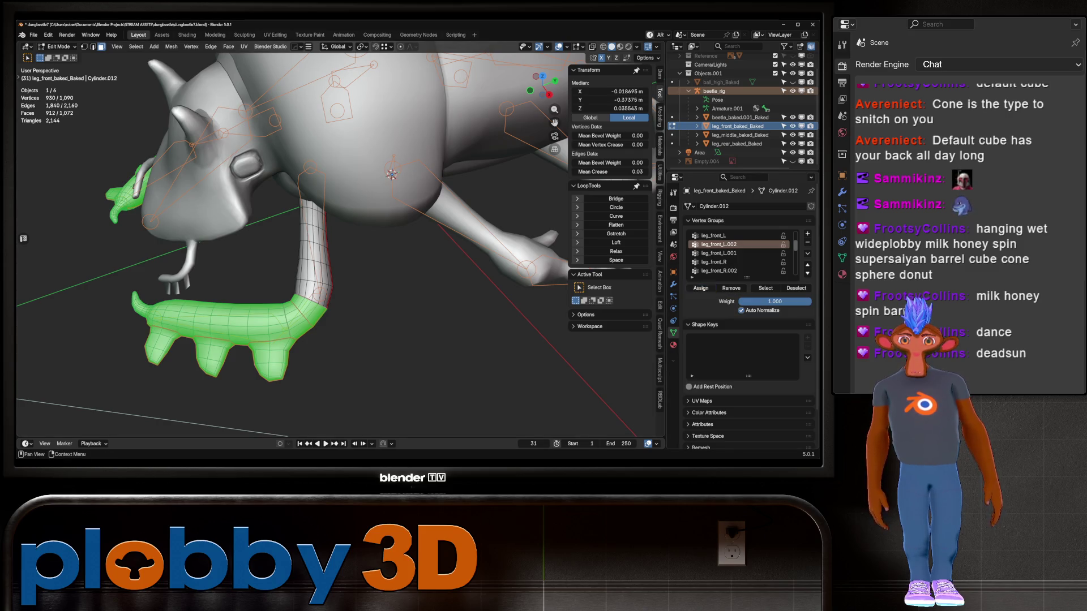
click(700, 288)
key(ctrl+KP_Subtract)
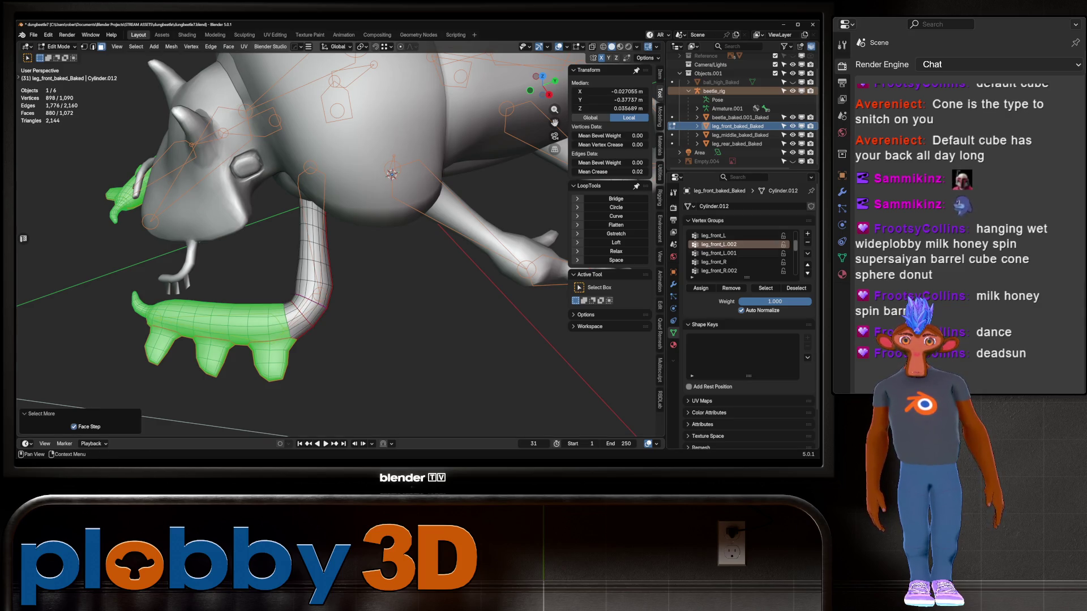
click(718, 253)
click(700, 288)
Step: Check the leg_front_L and leg_front_L.002 weights in Weight Paint and test-rotate the upper leg bone
key(Tab)
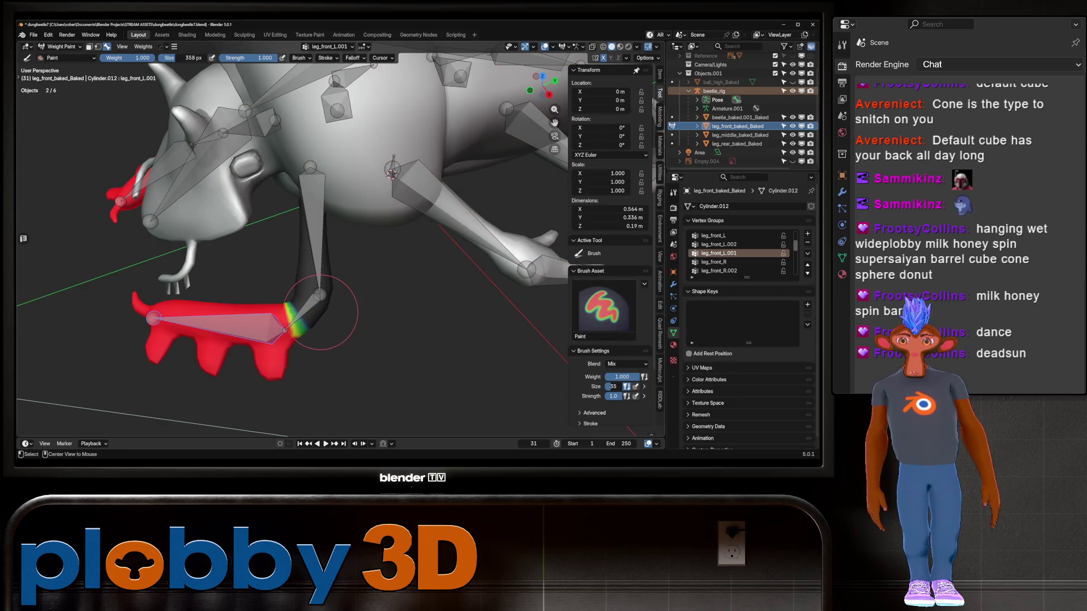
ctrl+click(321, 309)
ctrl+click(318, 274)
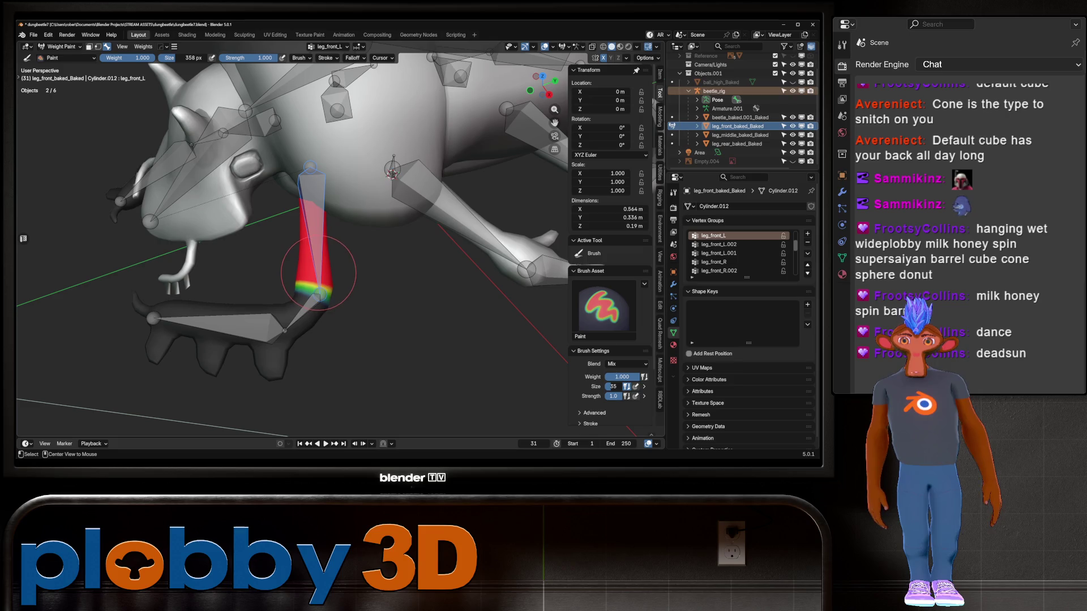
key(r)
key(Escape)
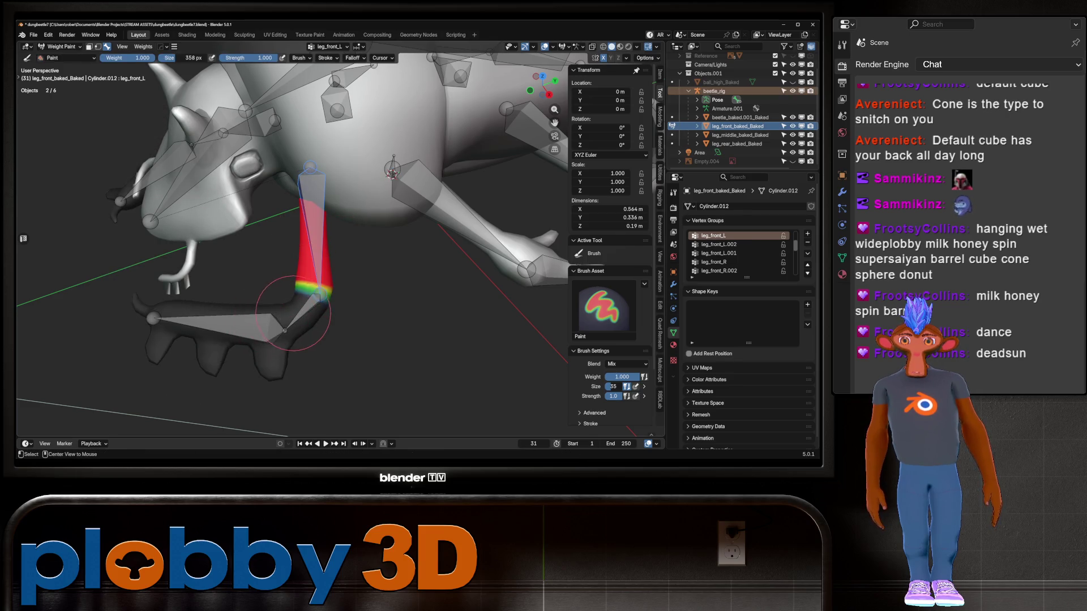
ctrl+click(293, 313)
mouse_move(303, 368)
middle_down()
mouse_move(291, 307)
mouse_move(227, 271)
middle_up()
key(Tab)
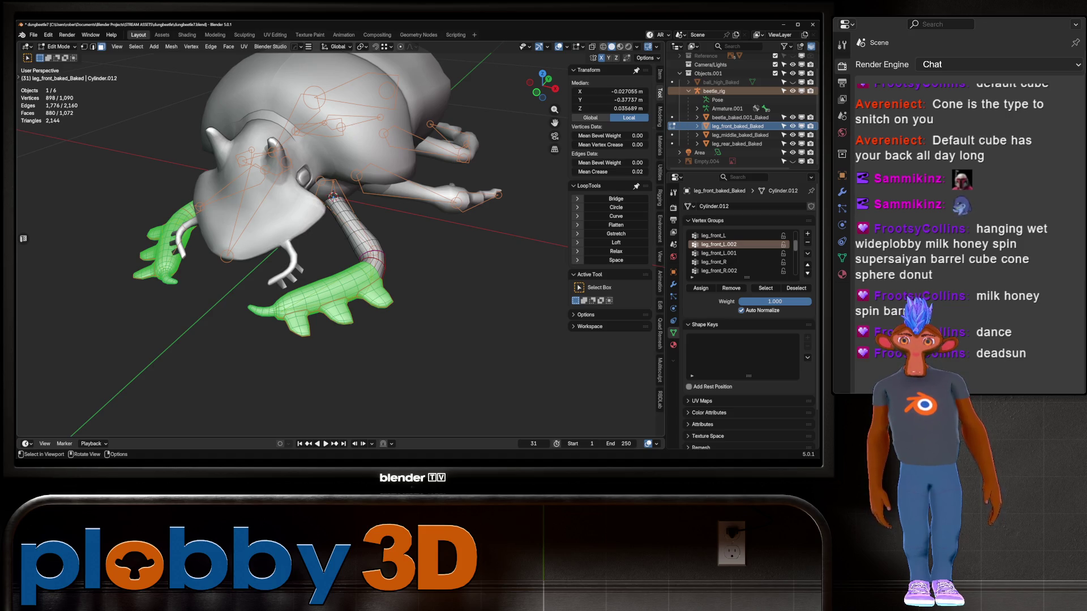
Step: Brush lower leg_front_L.001 weights over the red left front leg area, then return to Edit Mode
key(Tab)
key(Tab)
middle_drag(340, 362, 243, 343)
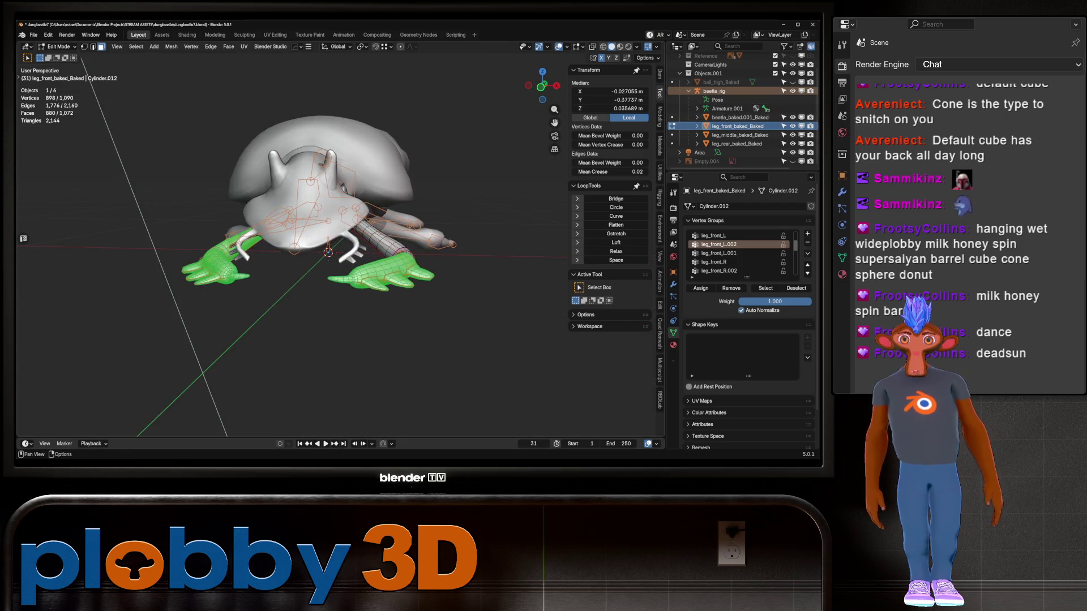
key(Tab)
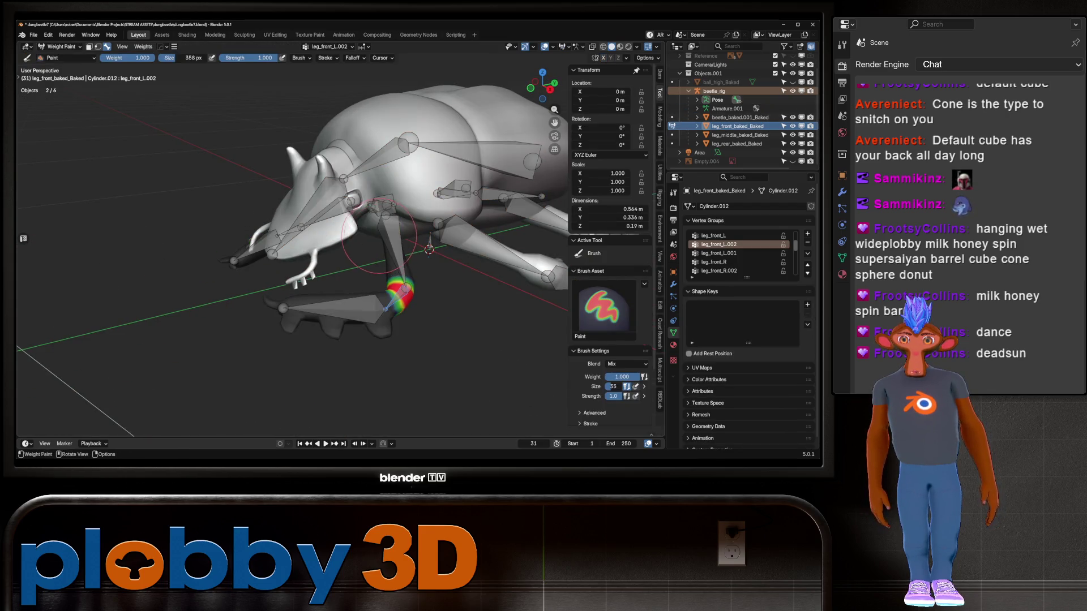
ctrl+click(396, 249)
mouse_move(396, 249)
middle_down()
mouse_move(339, 254)
mouse_move(453, 283)
middle_up()
ctrl+click(447, 311)
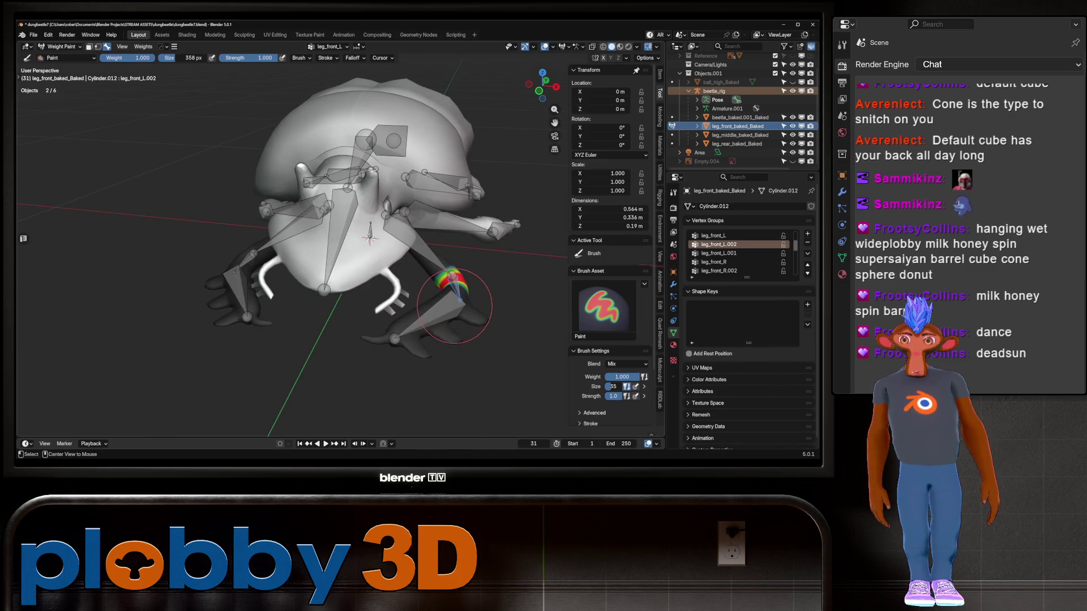
middle_drag(338, 291, 299, 222)
mouse_move(300, 222)
ctrl+mouse_down()
mouse_move(226, 283)
mouse_move(266, 265)
ctrl+mouse_up()
key(Tab)
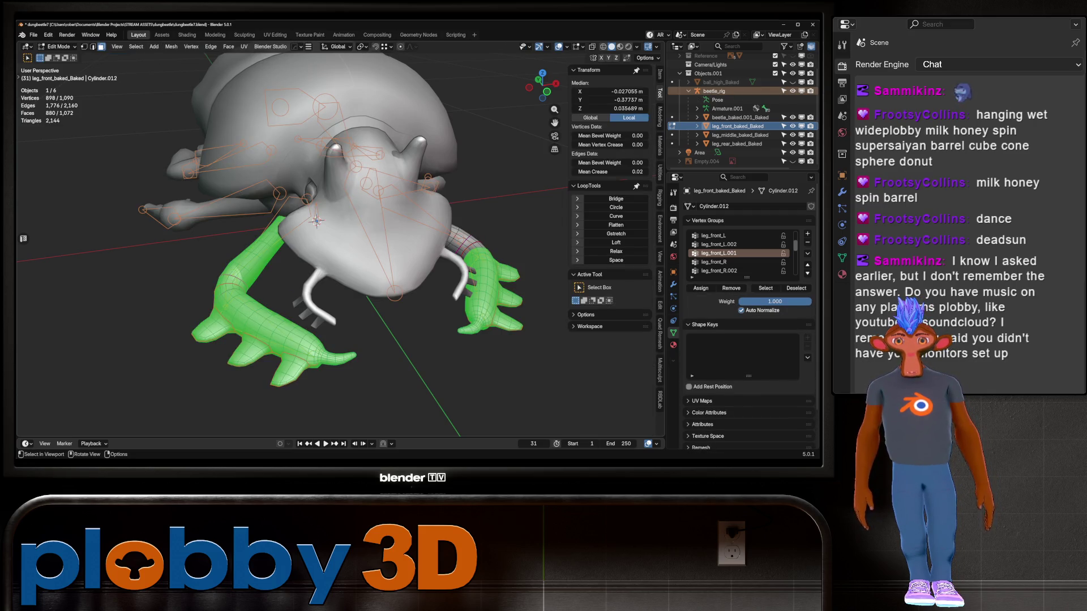
scroll(317, 227, down, 2)
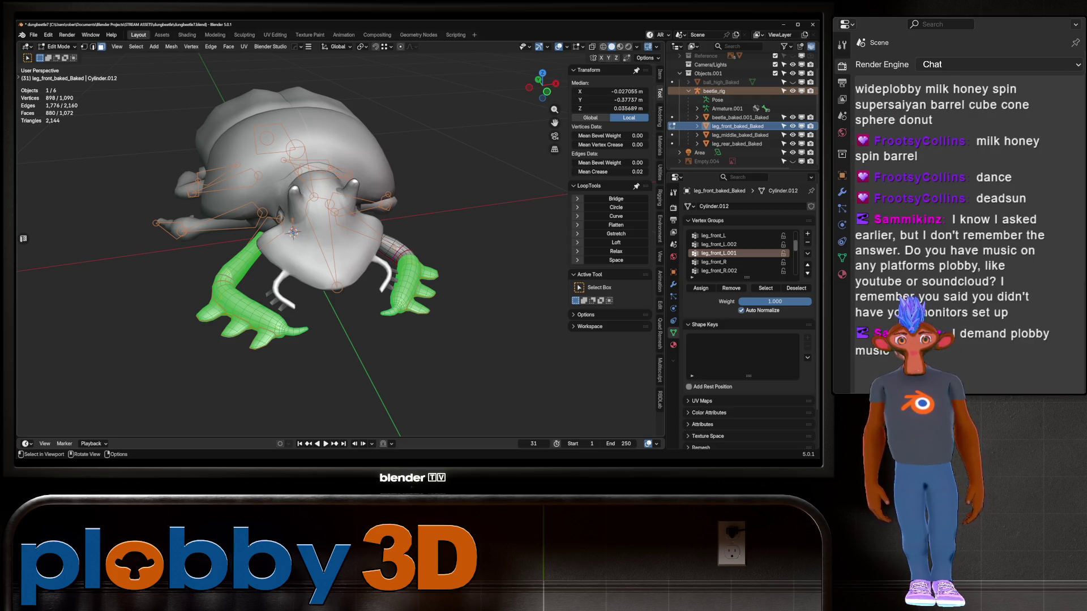
mouse_move(294, 237)
middle_down()
mouse_move(396, 232)
mouse_move(373, 266)
middle_up()
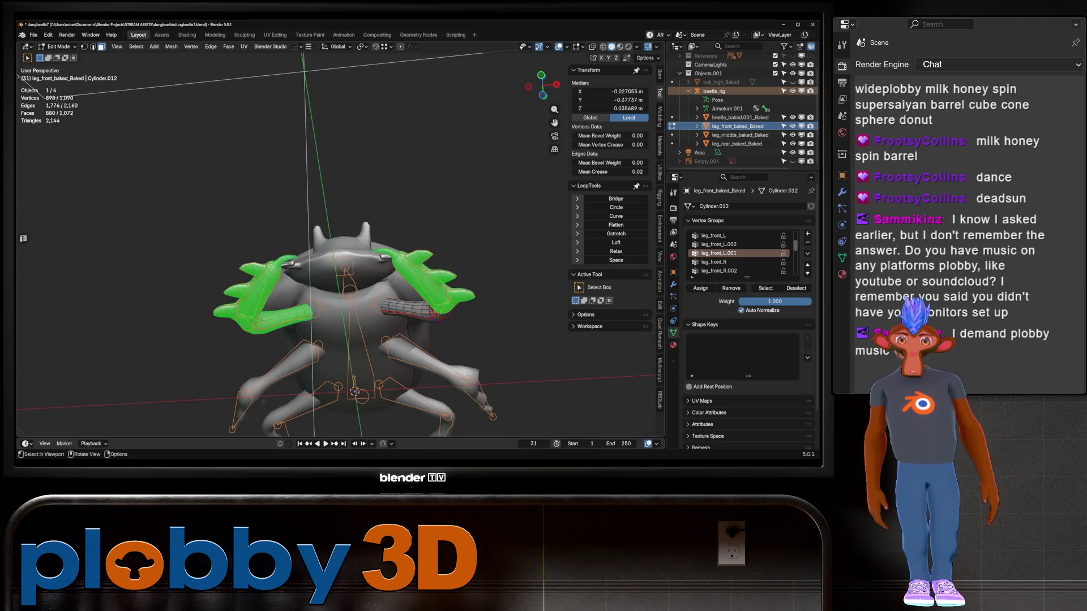
click(292, 312)
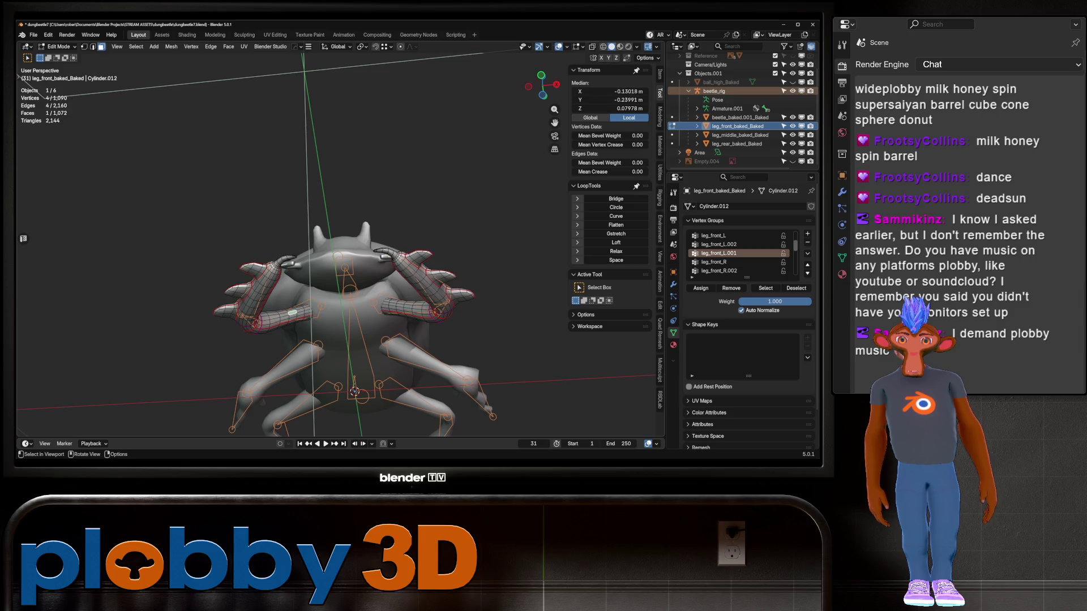
key(l)
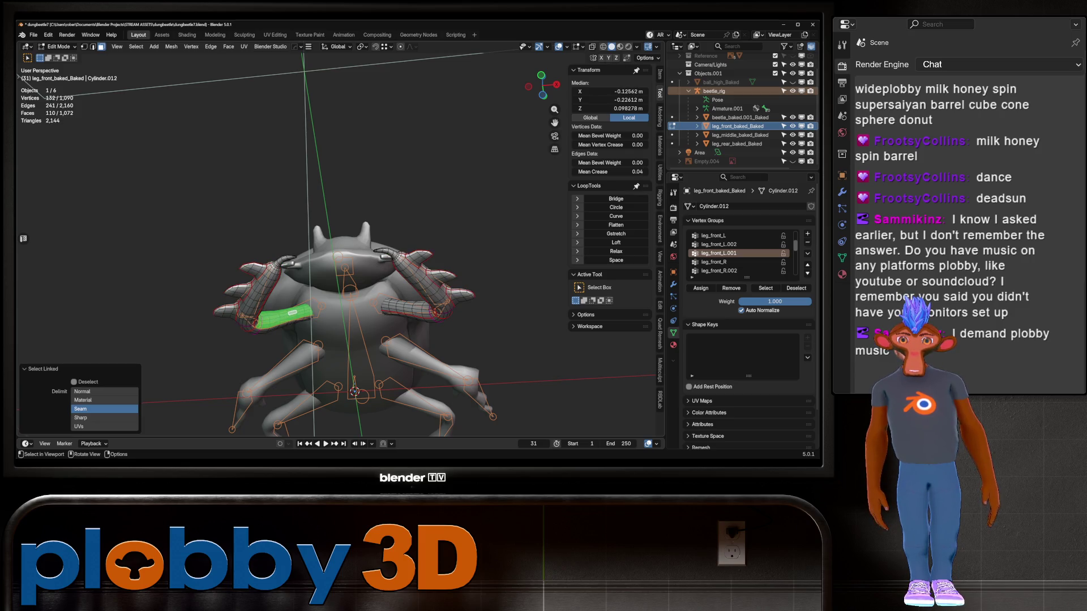
key(l)
middle_drag(293, 313, 317, 283)
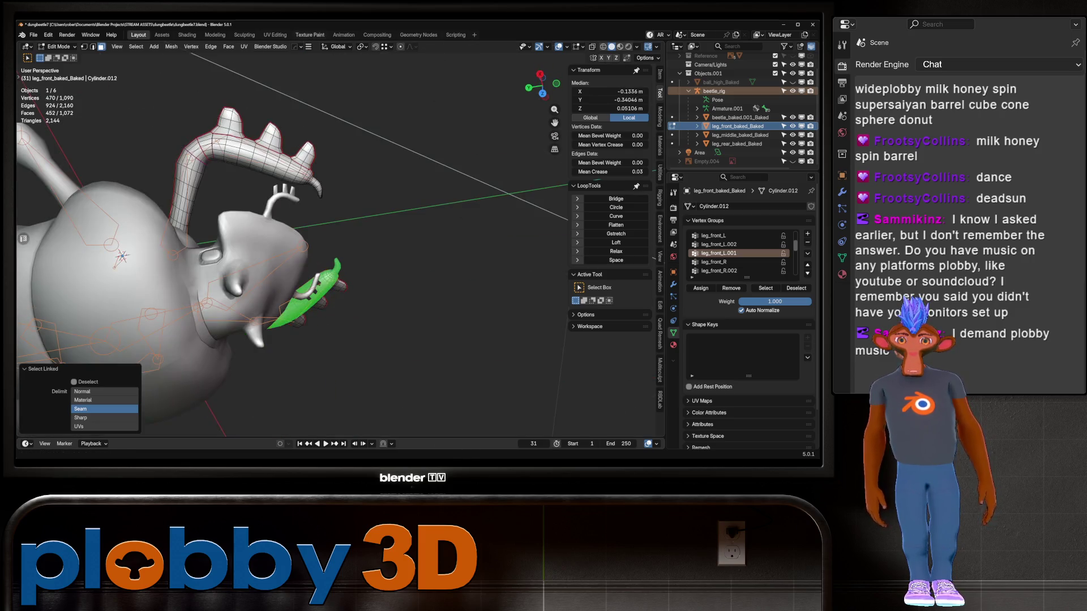
key(ctrl+KP_Add)
key(ctrl+KP_Add)
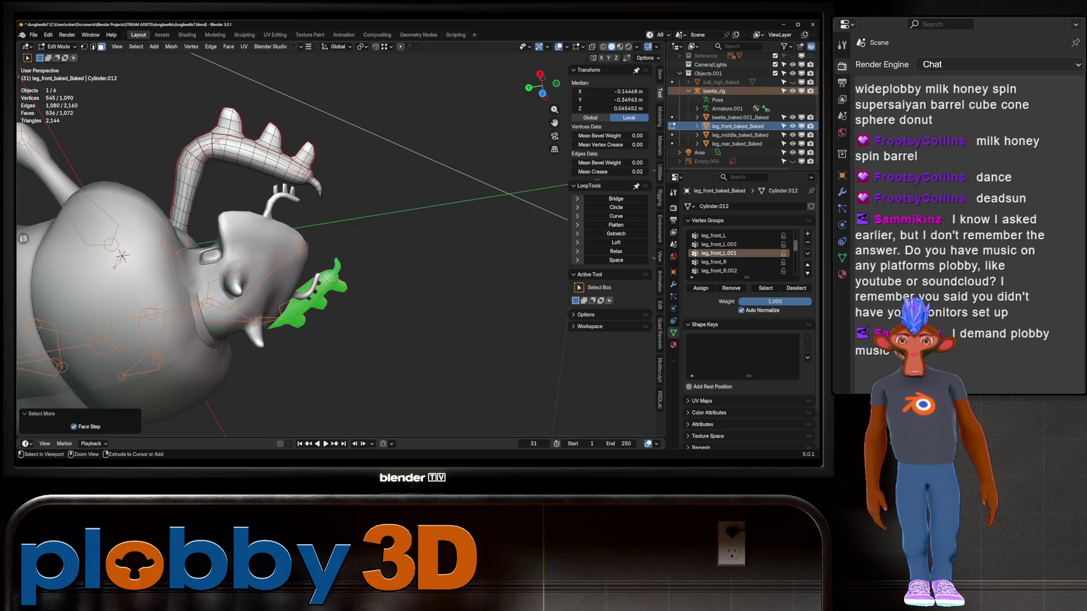
mouse_move(317, 283)
middle_down()
mouse_move(340, 215)
mouse_move(373, 286)
mouse_move(295, 300)
middle_up()
key(ctrl+Tab)
scroll(294, 300, up, 5)
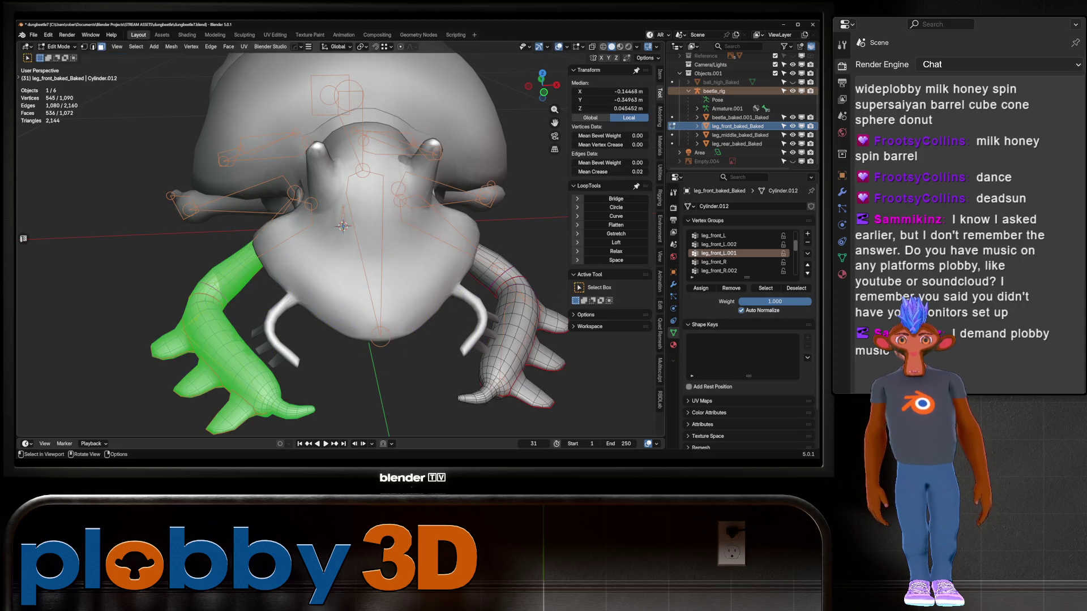
key(Tab)
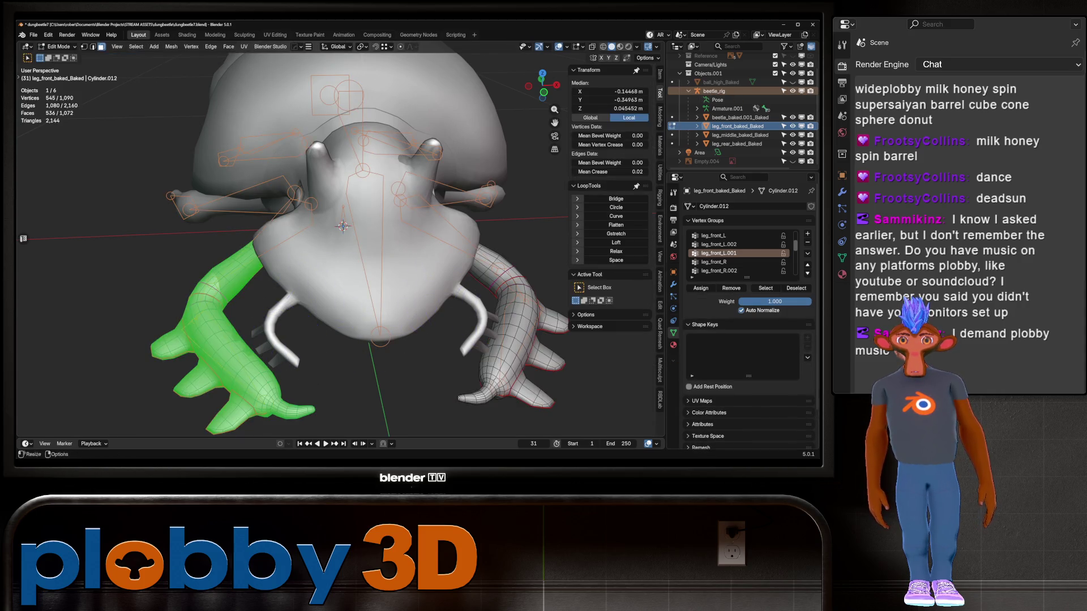
key(Tab)
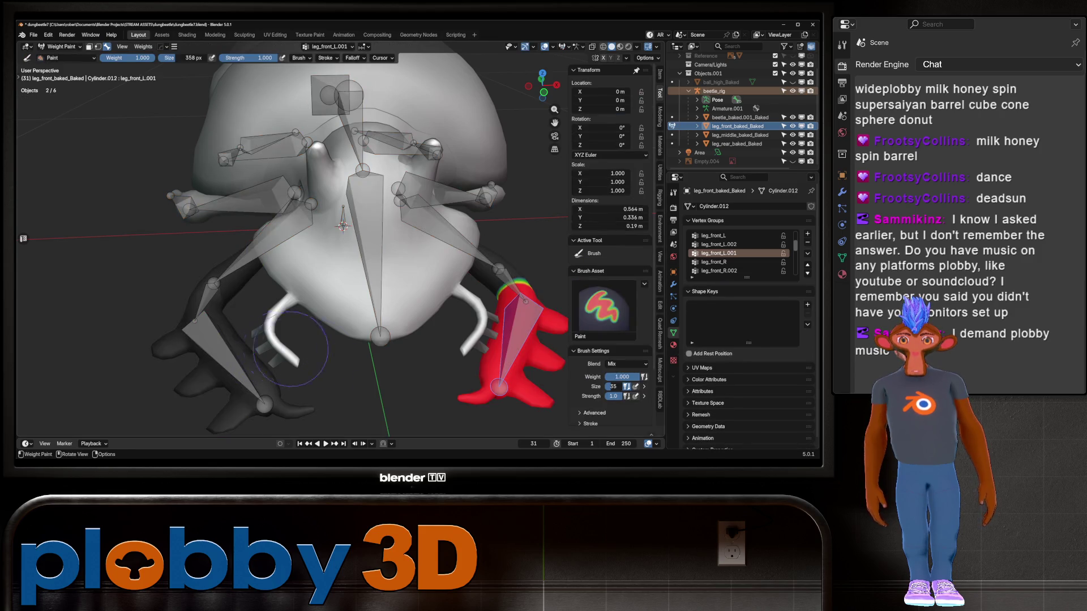
mouse_move(295, 305)
middle_down()
mouse_move(231, 279)
mouse_move(239, 306)
middle_up()
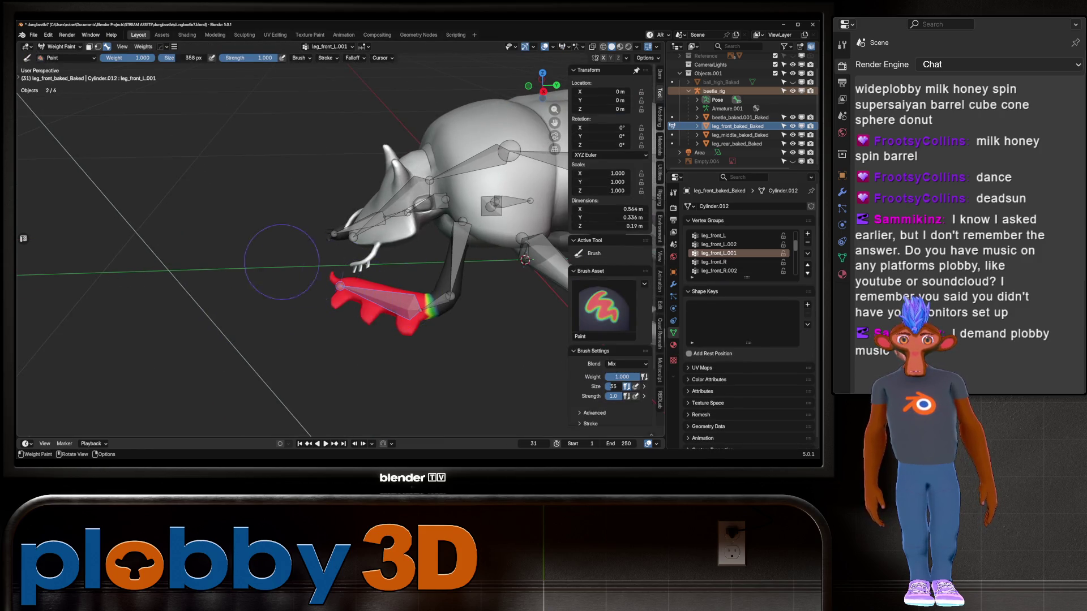
middle_drag(286, 242, 427, 277)
key(Tab)
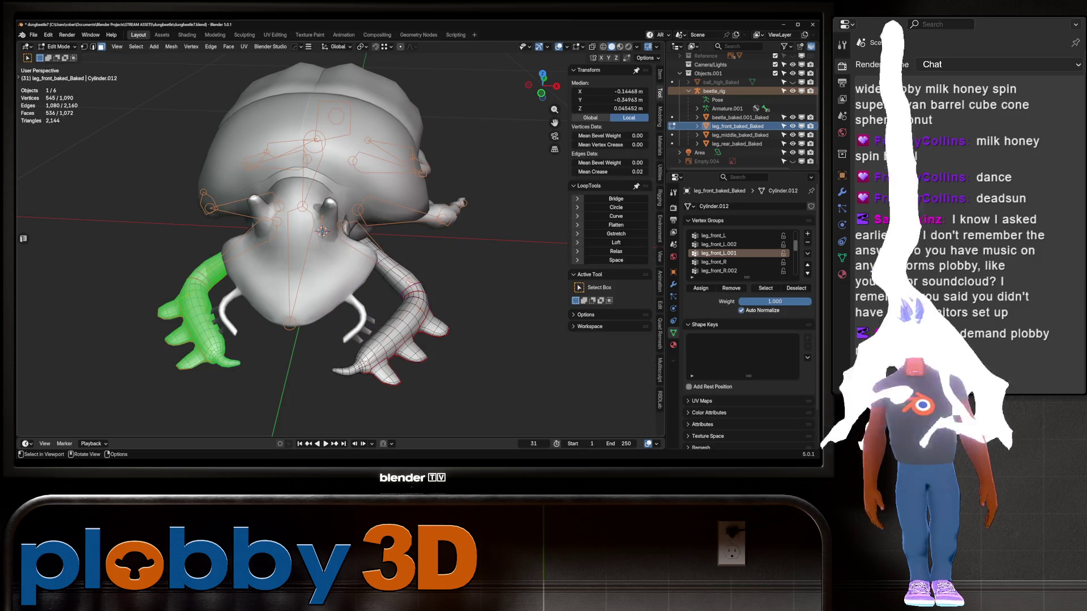
key(alt+a)
scroll(311, 238, down, 3)
middle_drag(313, 237, 364, 254)
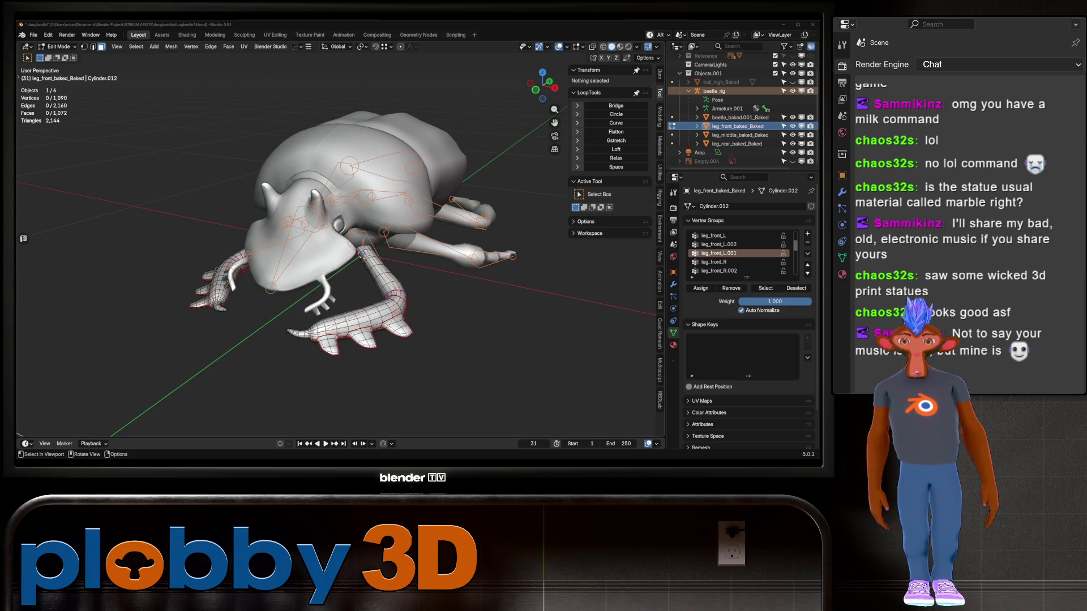
Step: Inspect the leg_front_L.002 weights on the front leg in Weight Paint, then return to Edit Mode
scroll(362, 254, up, 5)
scroll(362, 254, down, 5)
key(ctrl+Tab)
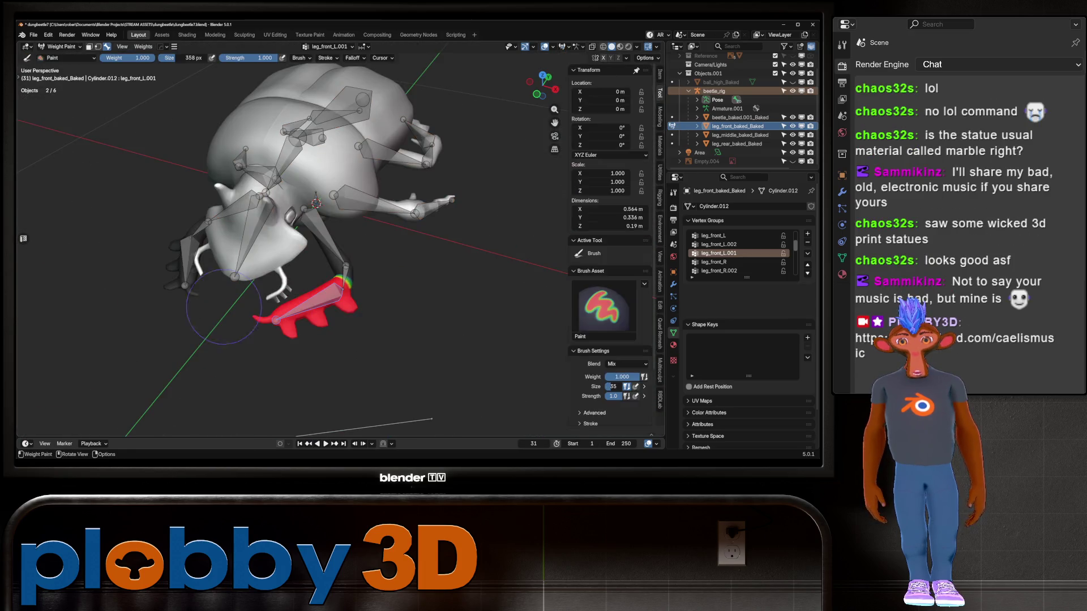
scroll(224, 306, up, 3)
middle_drag(223, 306, 351, 316)
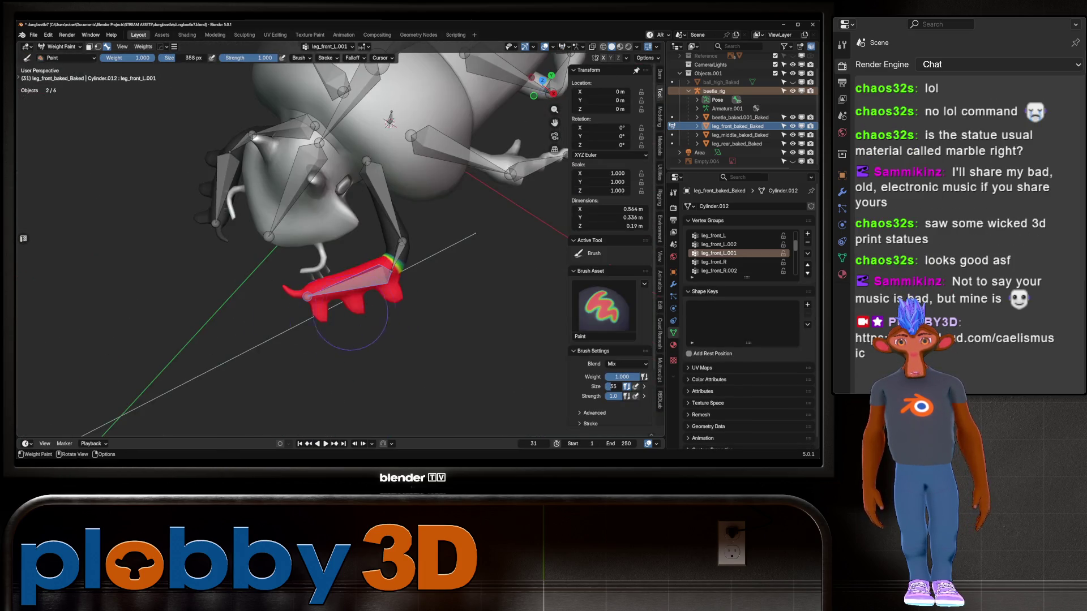
ctrl+click(396, 249)
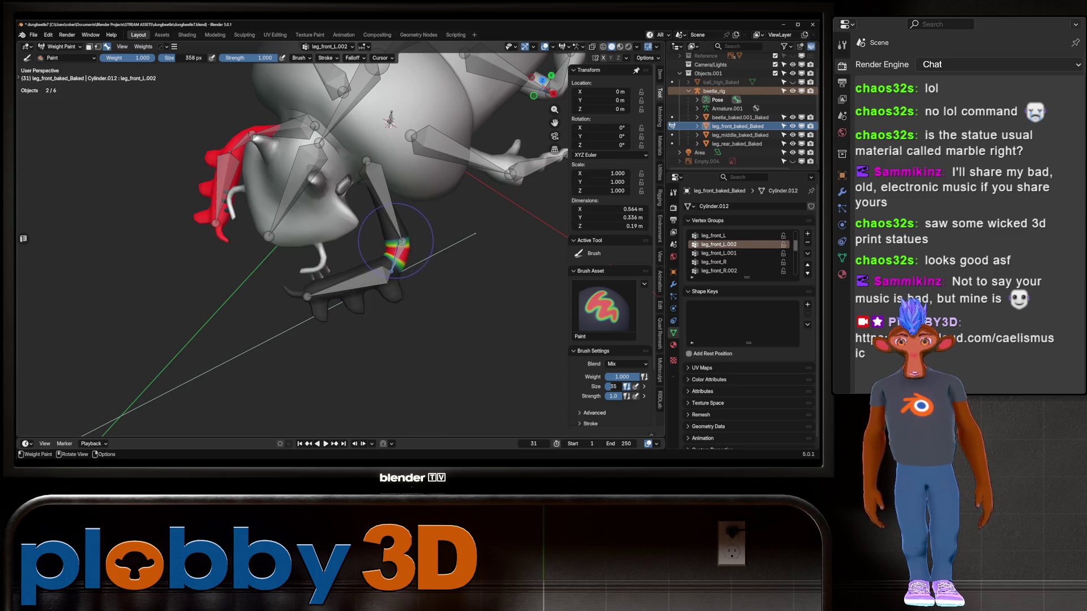
middle_drag(396, 241, 357, 204)
key(Tab)
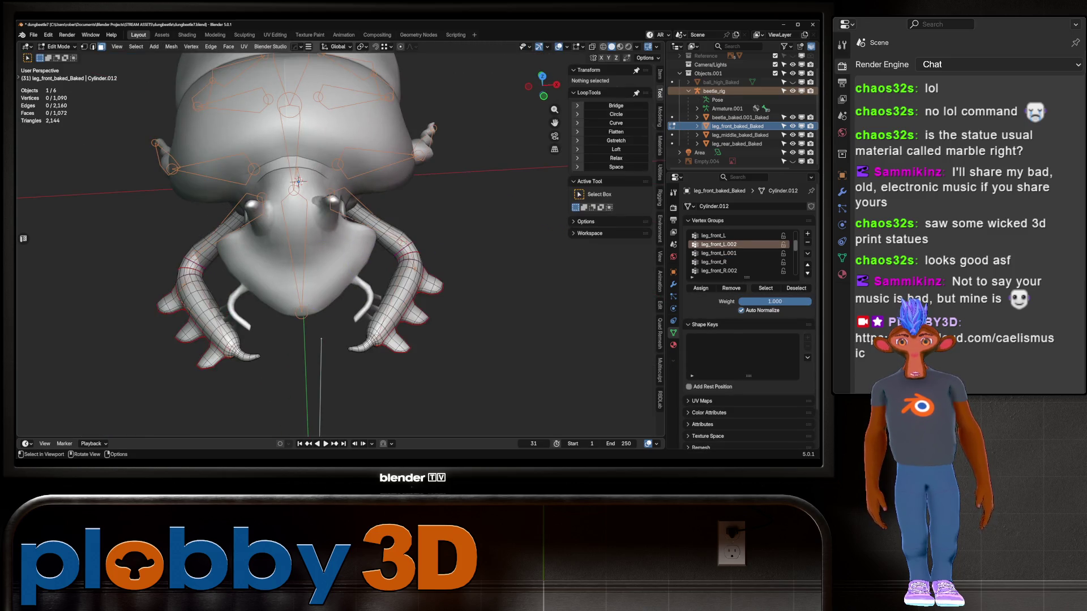
key(Tab)
key(Tab)
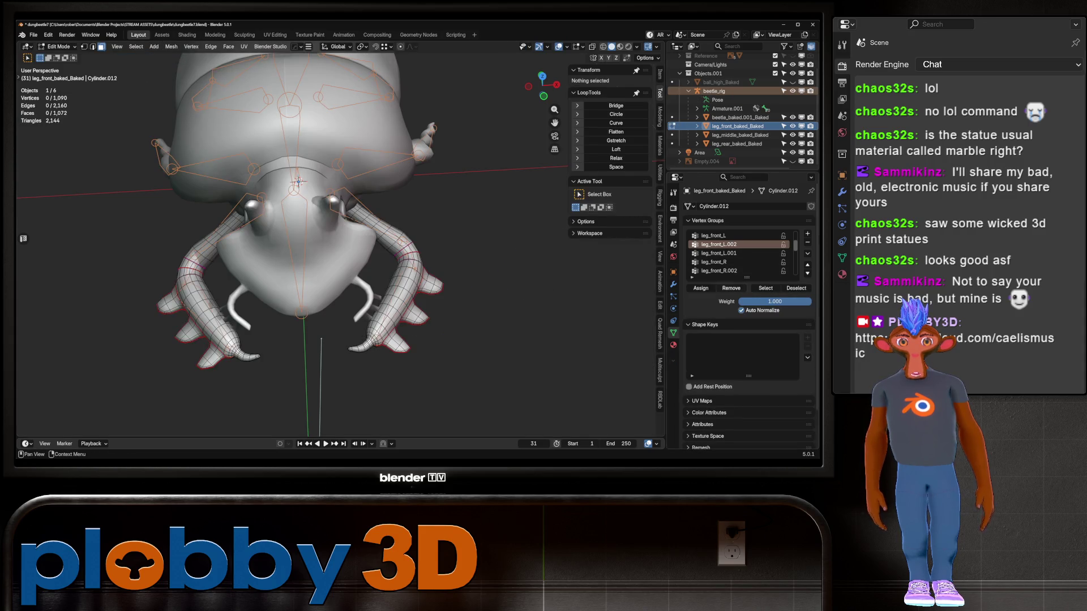
Step: Remove vertices from other leg parts out of the current group using Select Linked with Seam off
click(765, 288)
key(ctrl+l)
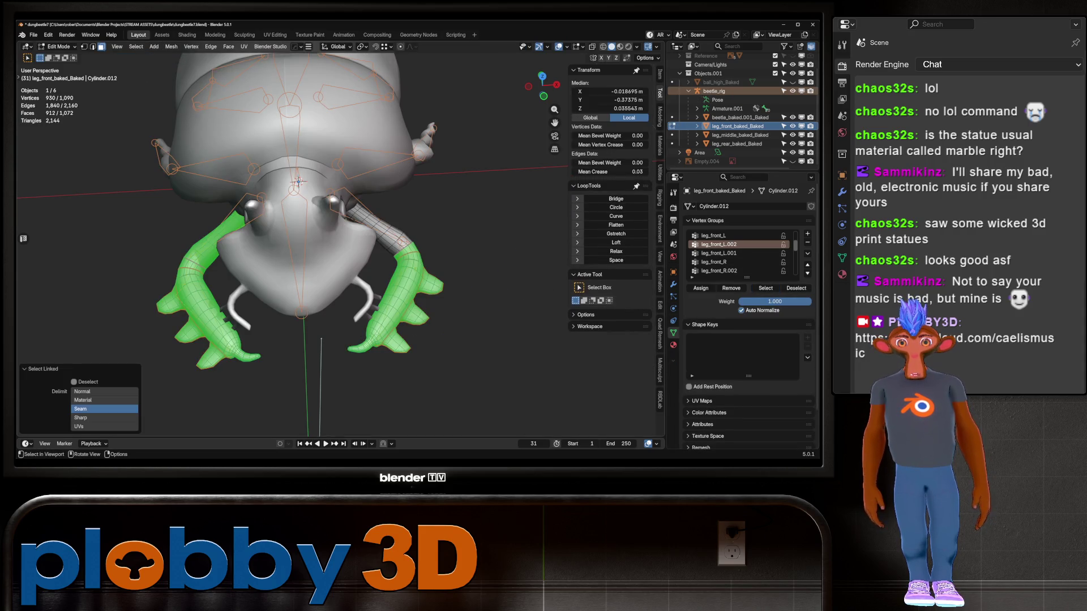
click(81, 408)
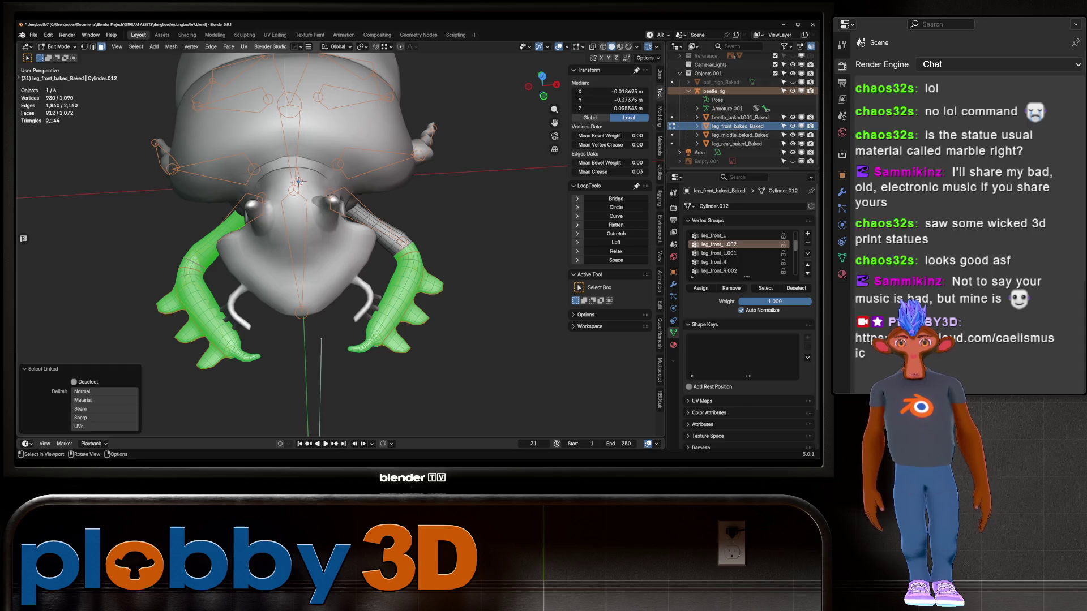
click(73, 382)
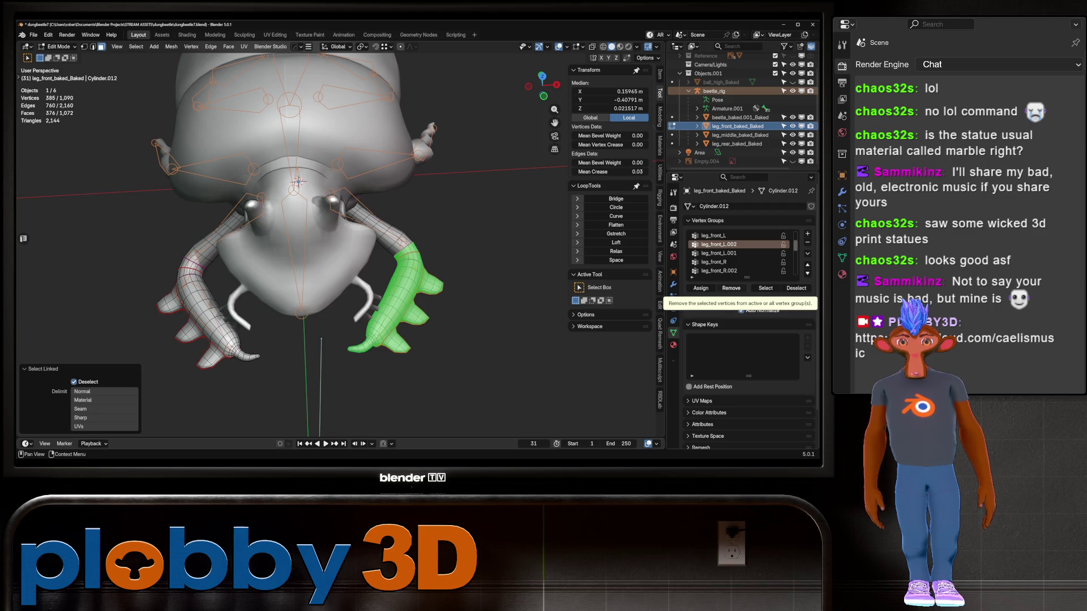
key(ctrl+i)
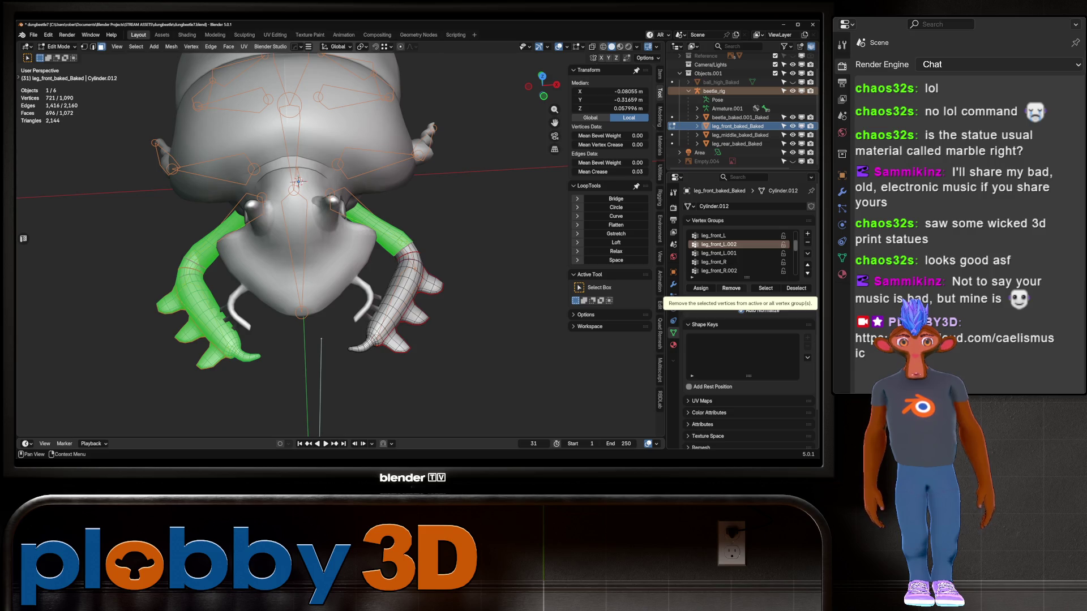
click(730, 289)
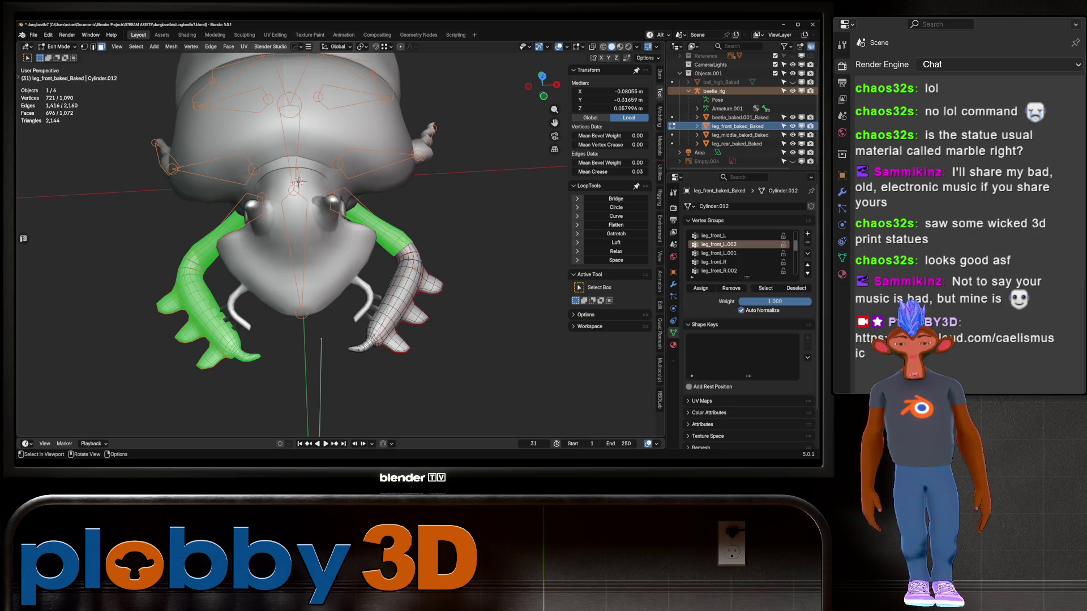
key(ctrl+i)
Step: Check which vertices belong to leg_front_L and leg_front_L.002
click(730, 236)
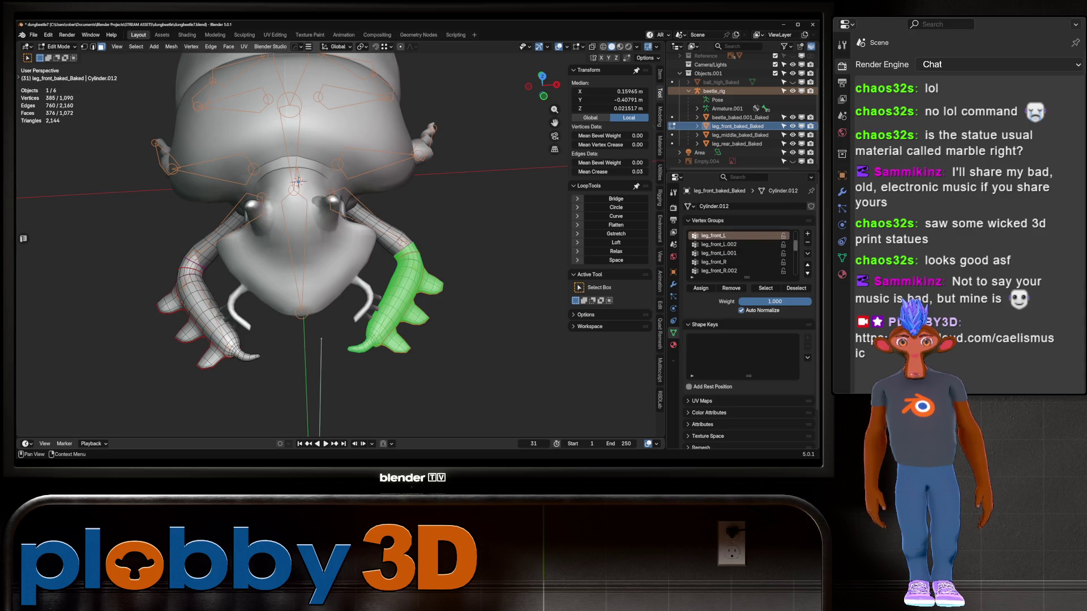
key(alt+a)
click(765, 288)
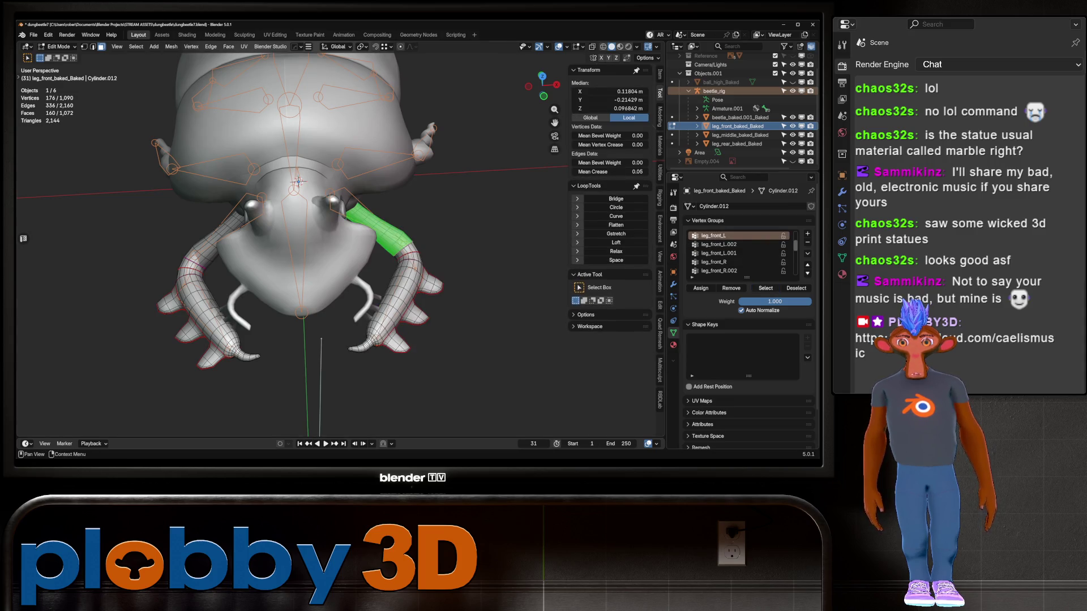
middle_drag(339, 255, 442, 238)
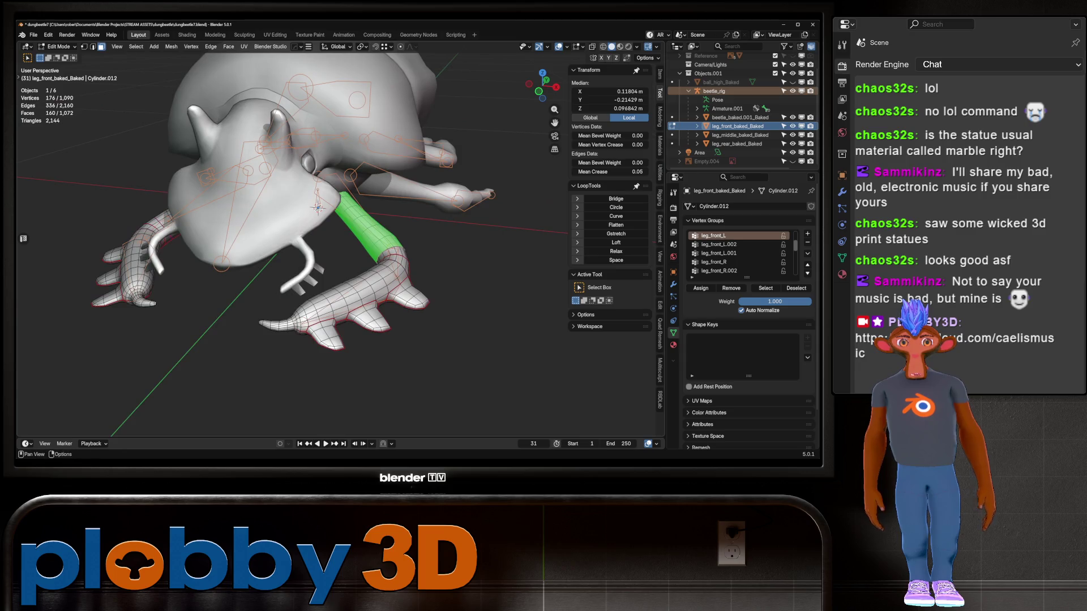
click(724, 245)
click(765, 288)
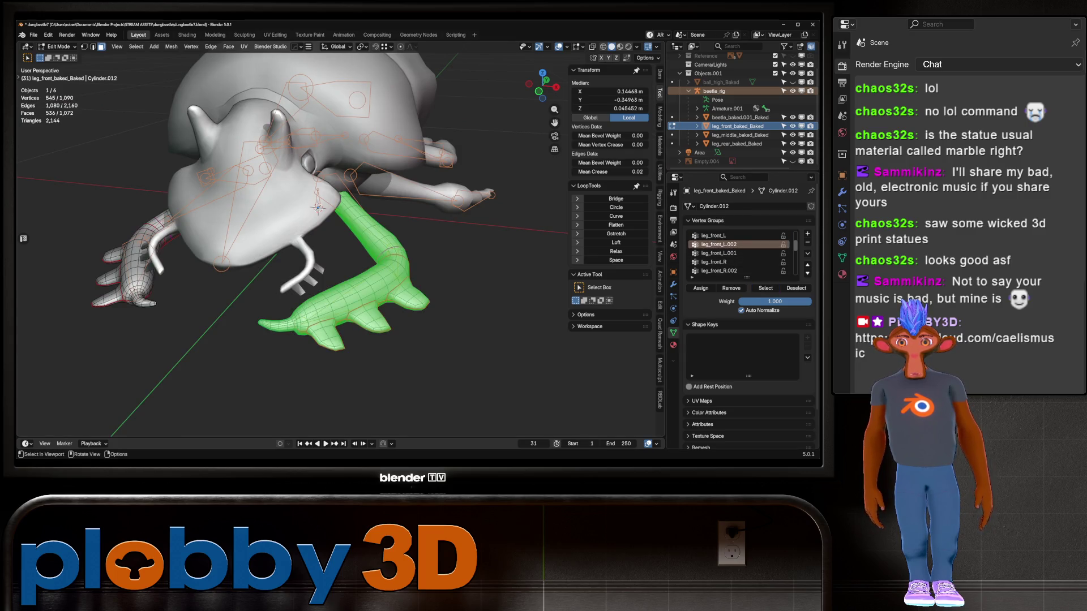
middle_drag(283, 237, 294, 170)
Step: Check the leg_front_L.001 vertices, then leave leg_front_L.002 as the active group
click(795, 288)
click(719, 253)
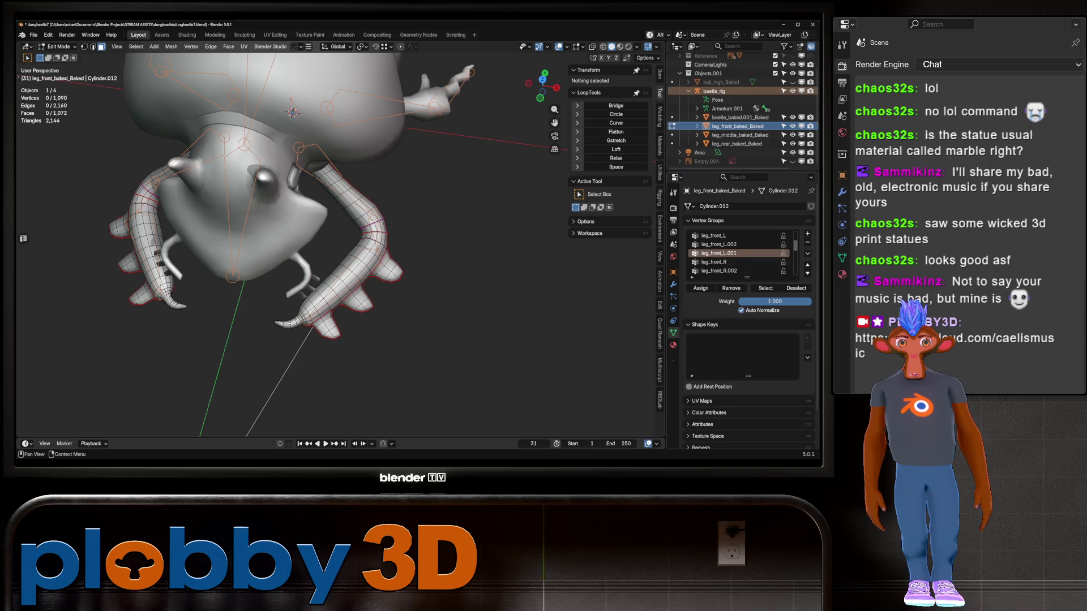
click(766, 288)
mouse_move(340, 238)
middle_down()
mouse_move(351, 204)
mouse_move(317, 187)
middle_up()
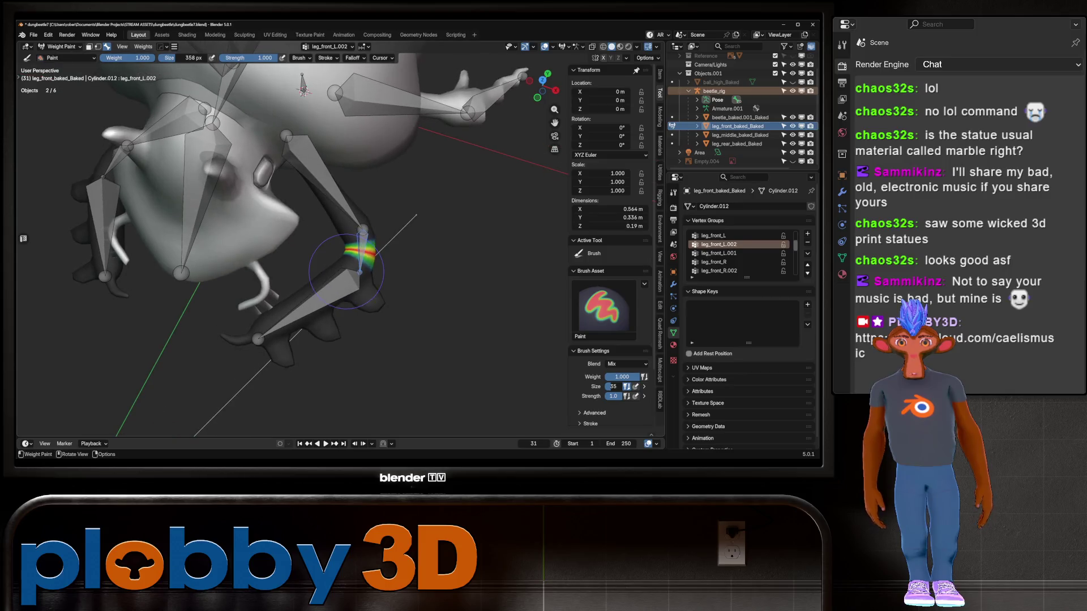
click(796, 288)
click(719, 244)
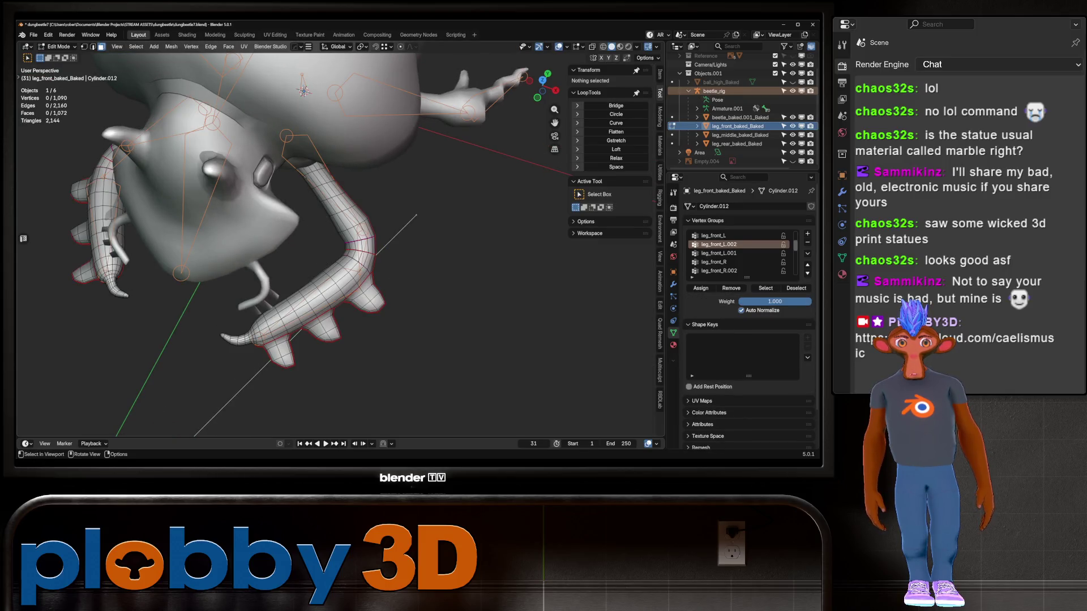
Step: View the weights for the upper front leg bone and middle left leg bone in Weight Paint
key(ctrl+Tab)
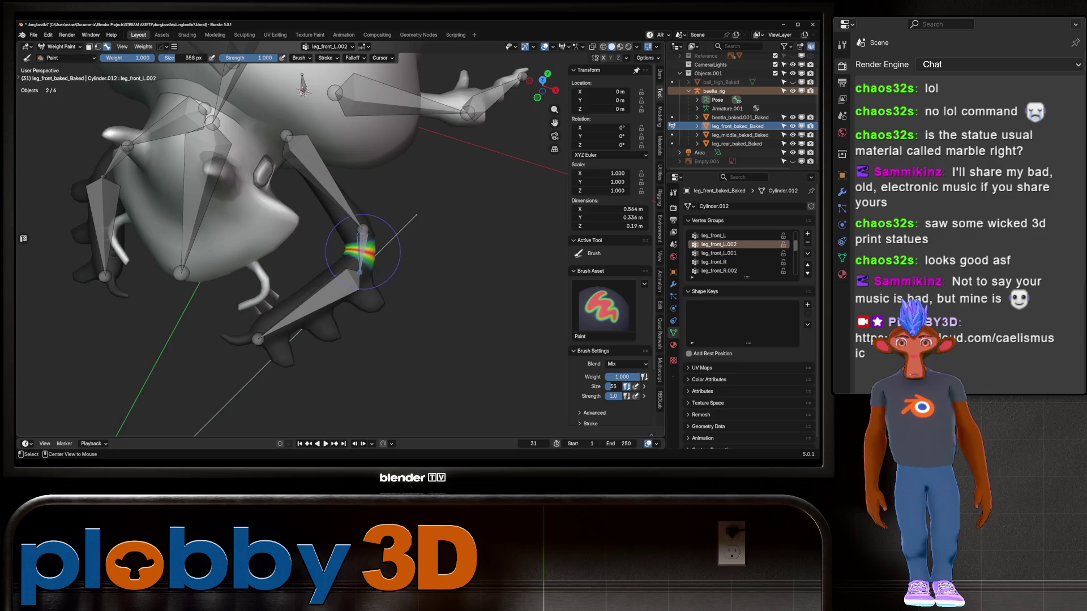
ctrl+click(362, 249)
mouse_move(362, 252)
middle_down()
mouse_move(353, 190)
mouse_move(399, 271)
mouse_move(378, 252)
mouse_move(354, 283)
middle_up()
ctrl+click(419, 274)
key(Tab)
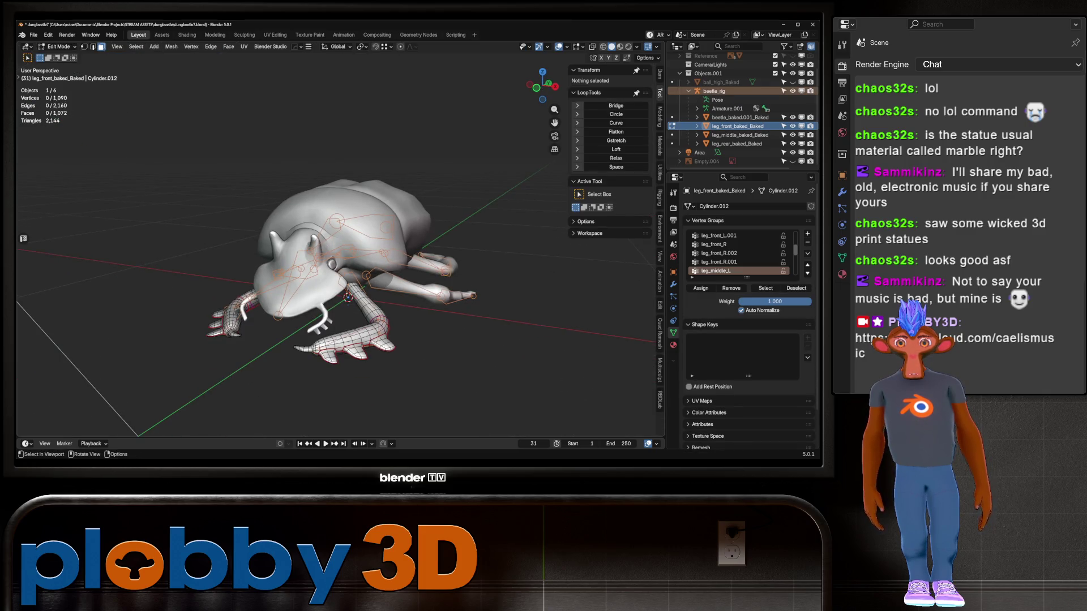
key(Tab)
Step: Test-rotate the upper and lower front leg bones to check deformation
ctrl+click(367, 291)
key(r)
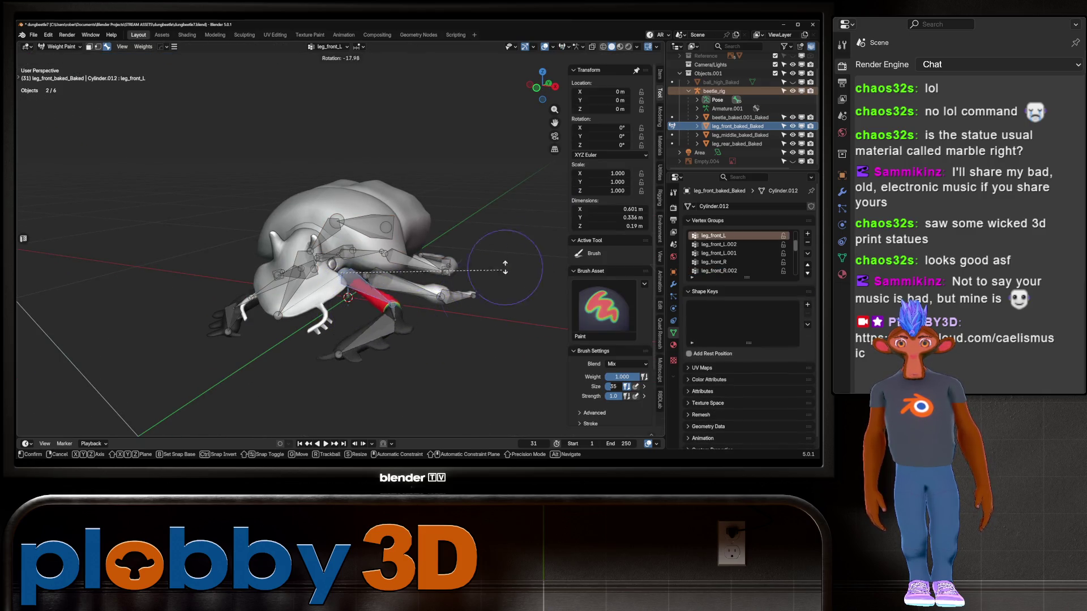
right_click(521, 164)
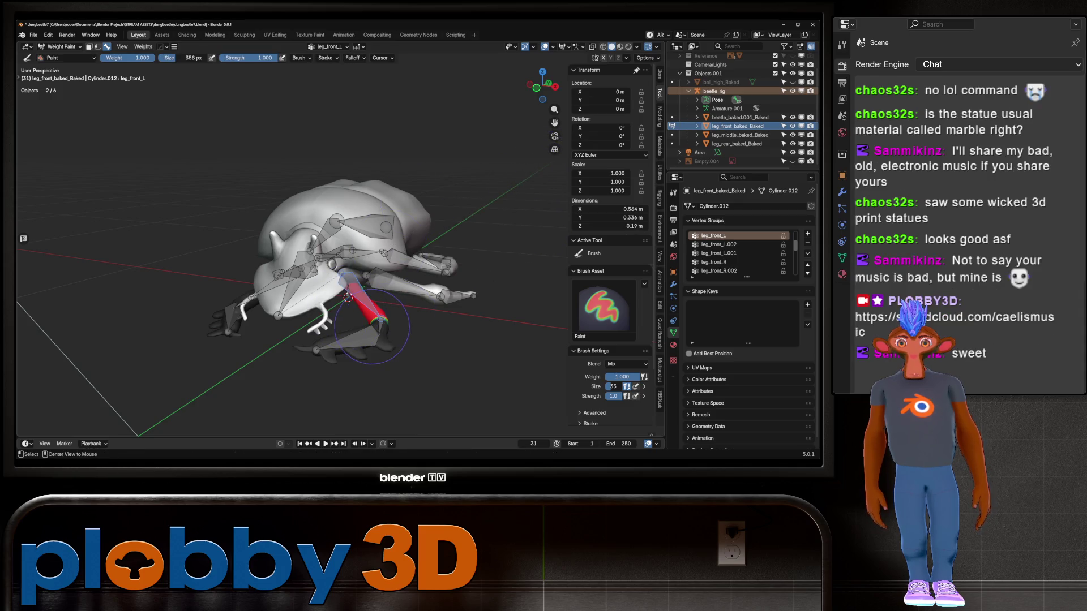
ctrl+click(371, 329)
key(r)
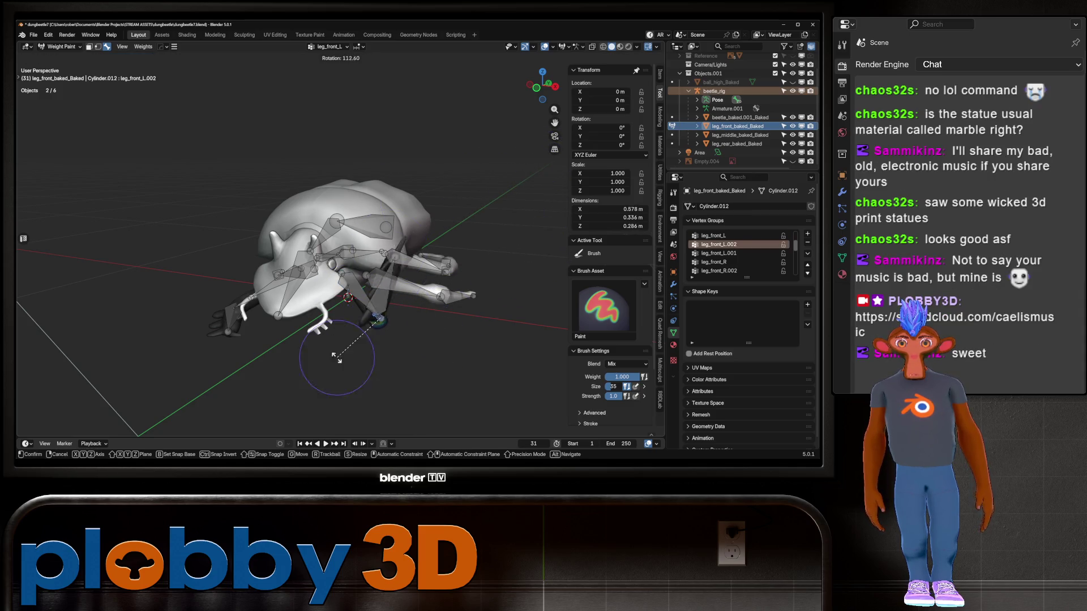
click(362, 340)
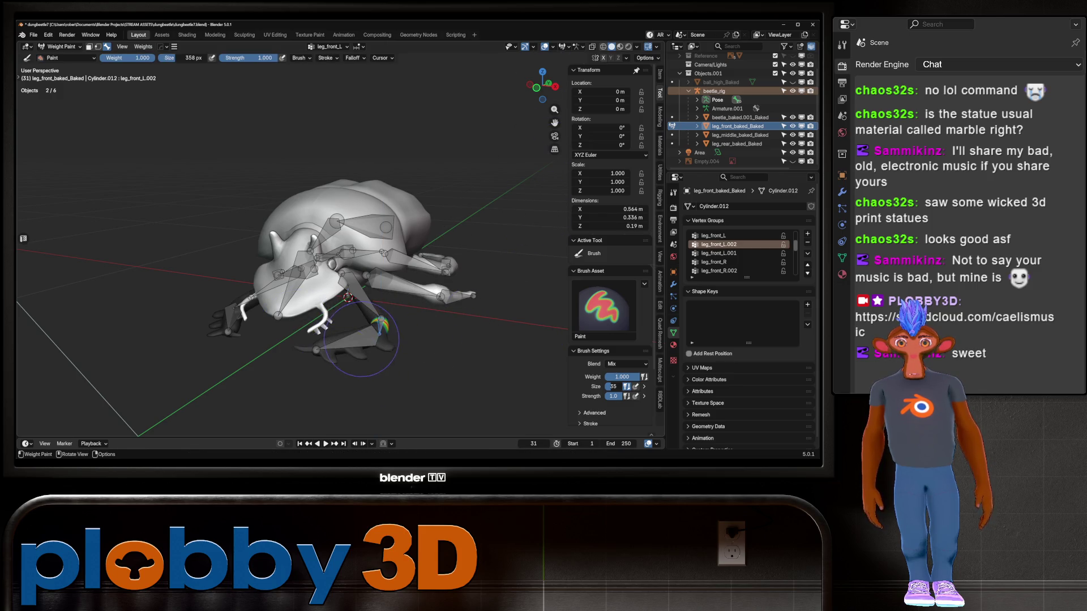
Step: Test-rotate the front foot bone, then pick the middle left leg bone and return to Edit Mode
ctrl+click(361, 338)
key(r)
right_click(382, 368)
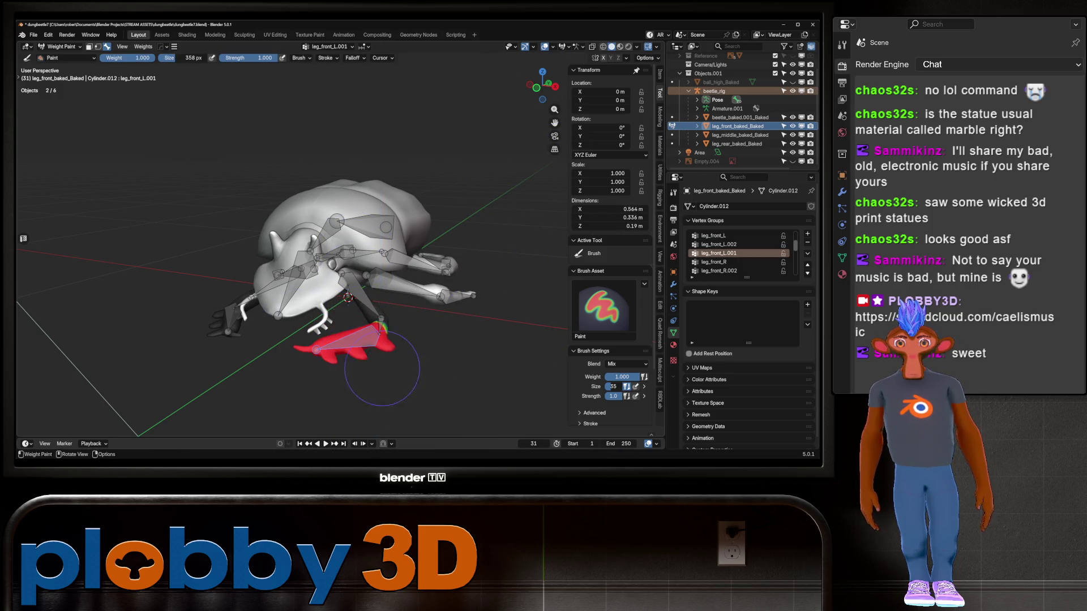
ctrl+click(308, 297)
mouse_move(308, 297)
middle_down()
mouse_move(442, 309)
mouse_move(396, 317)
middle_up()
ctrl+click(405, 296)
scroll(396, 317, up, 5)
key(Tab)
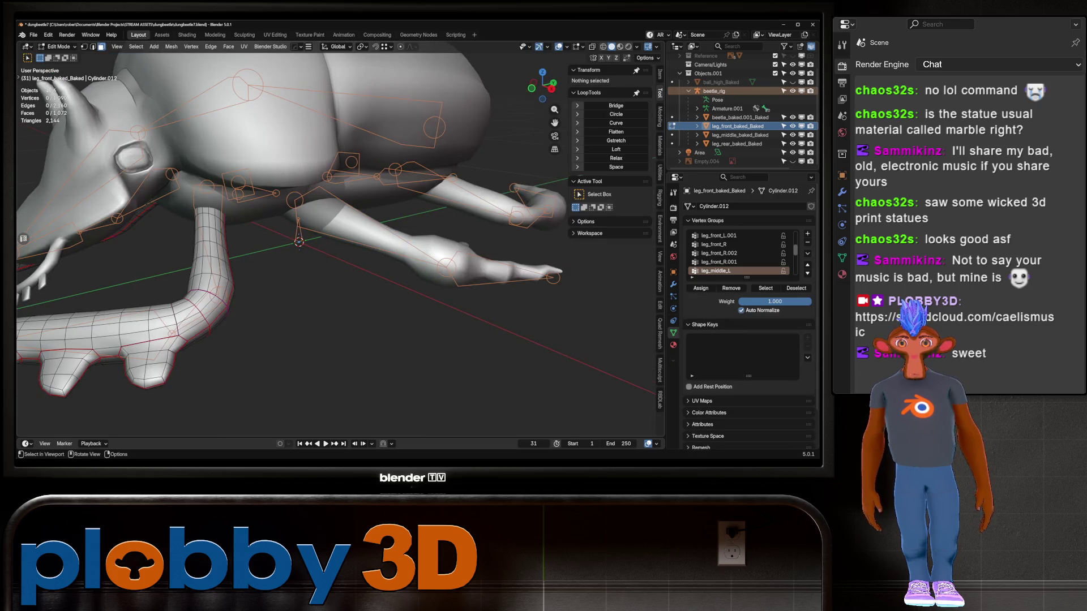
middle_drag(300, 244, 362, 257)
scroll(317, 249, down, 5)
scroll(300, 243, up, 2)
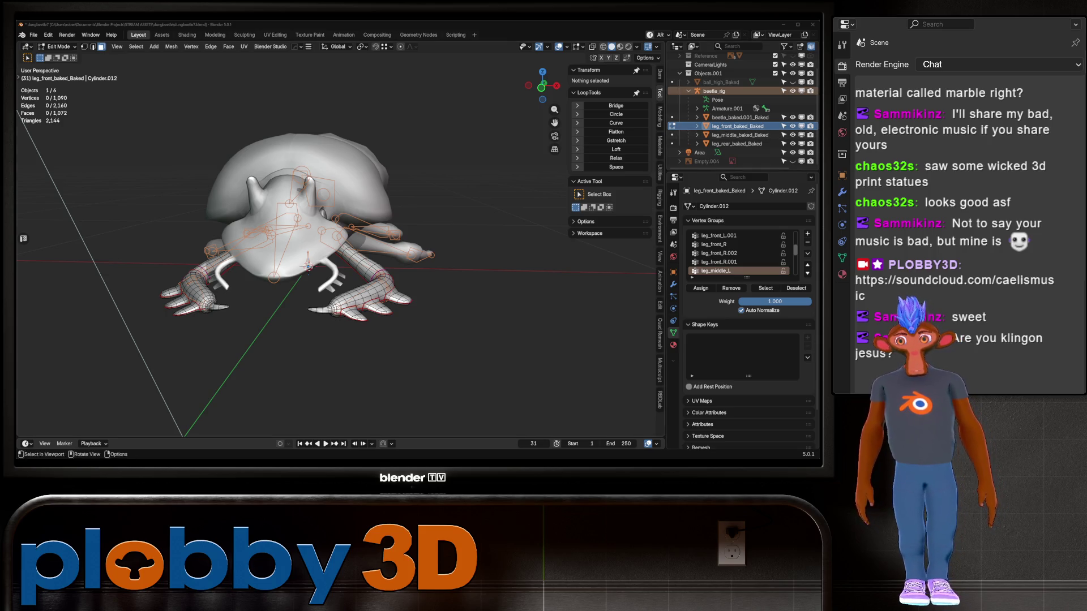
middle_drag(340, 237, 368, 272)
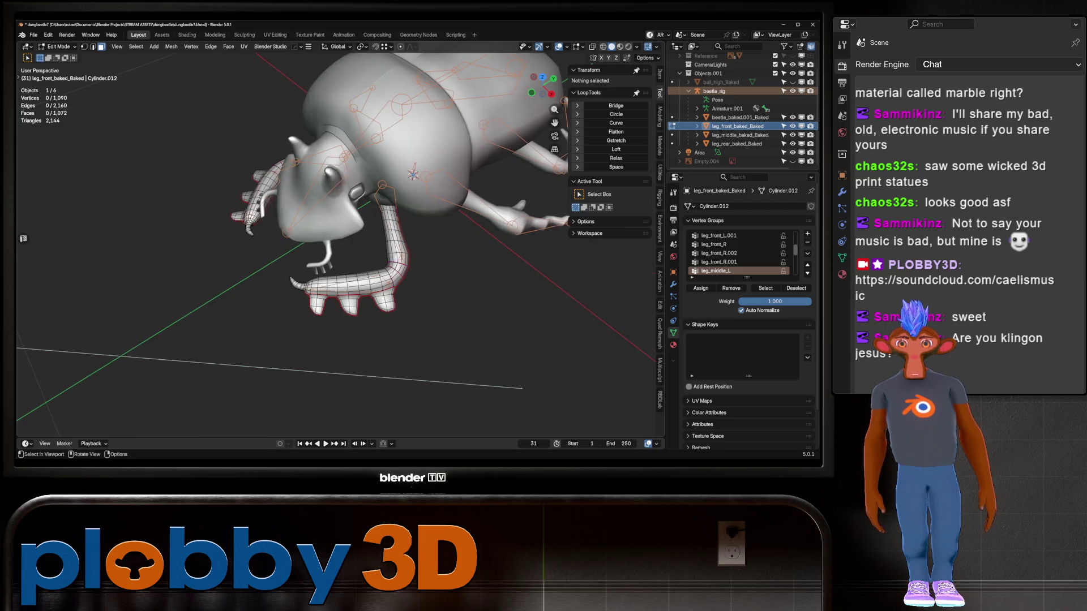
key(Tab)
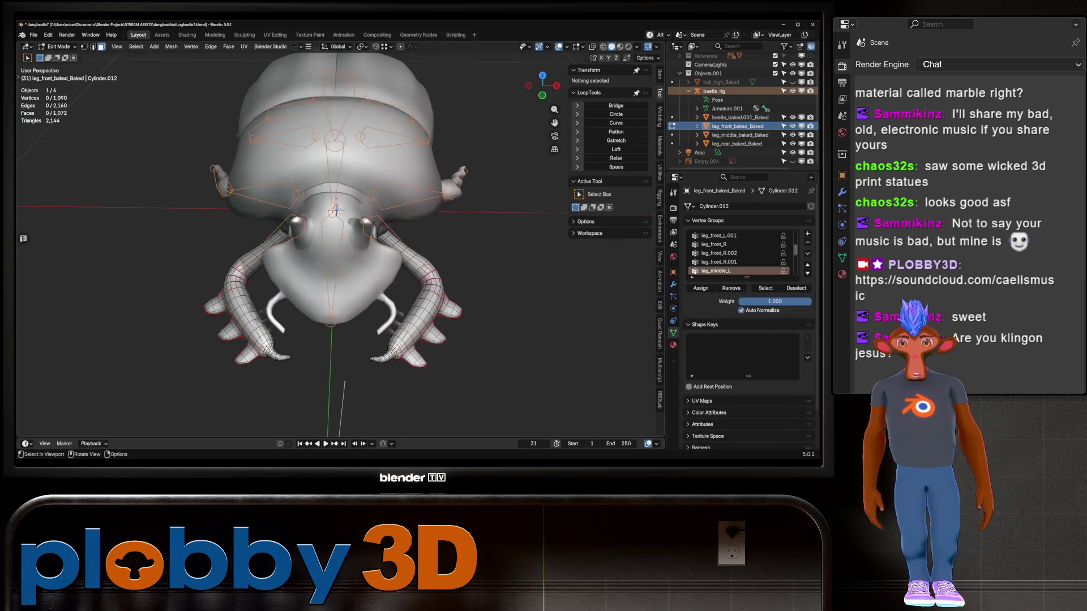
ctrl+click(300, 320)
key(Tab)
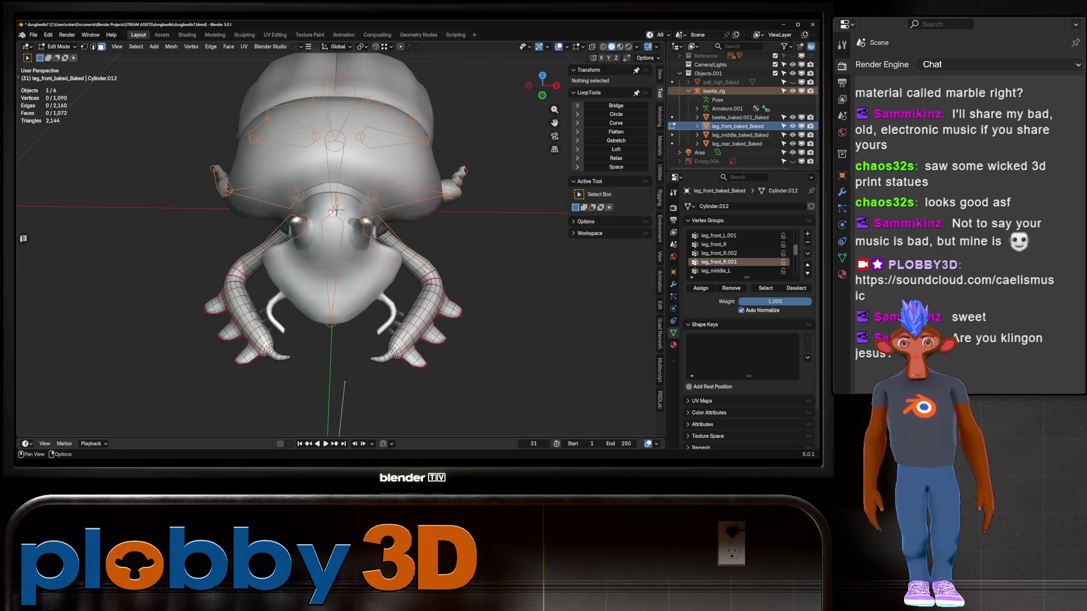
key(Tab)
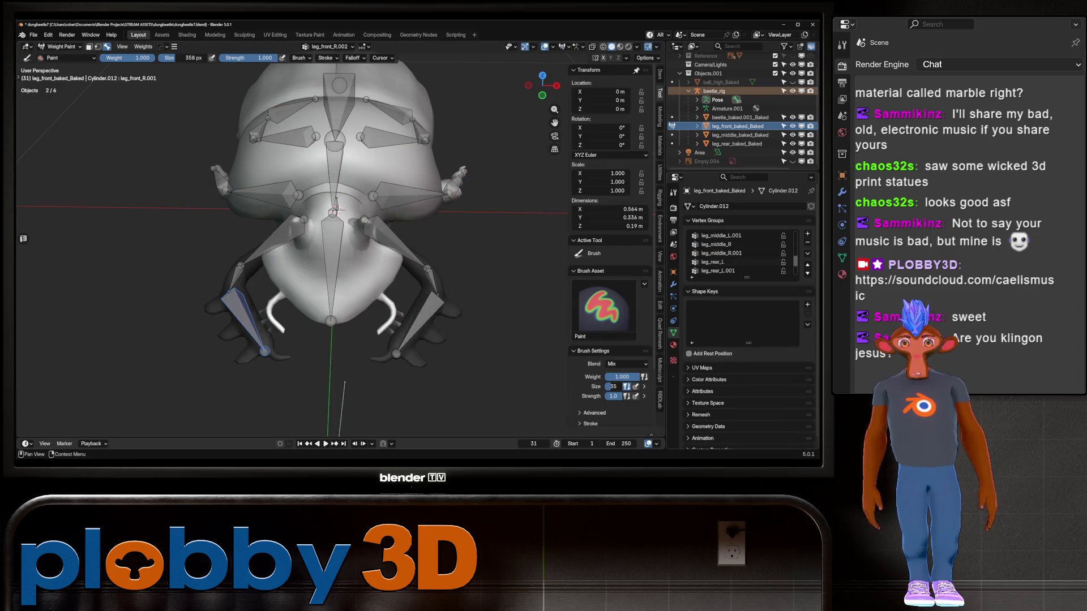
ctrl+click(247, 321)
key(Tab)
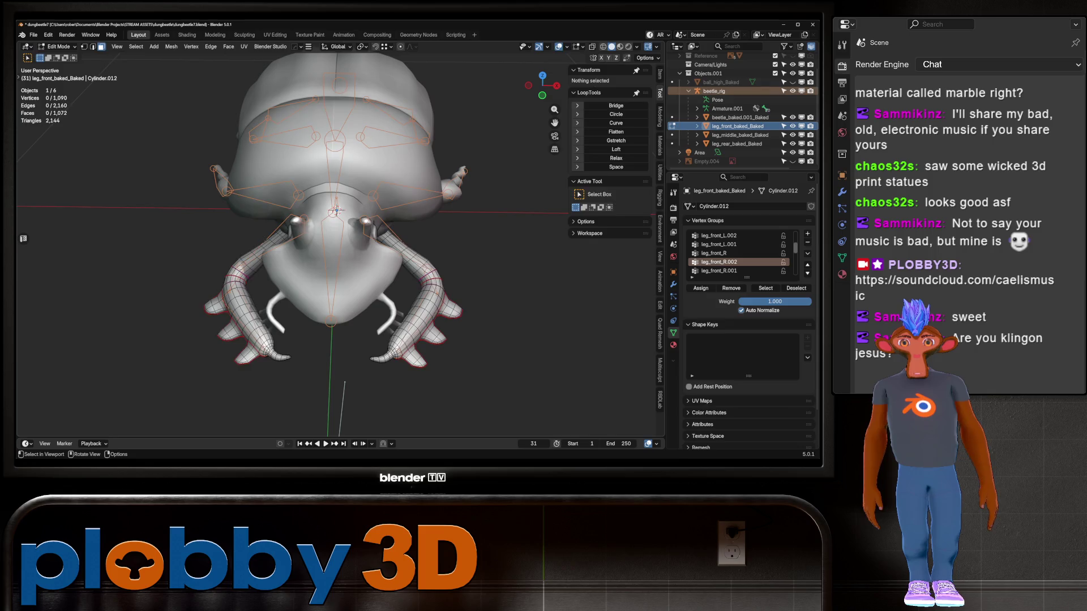
key(Tab)
ctrl+click(249, 226)
key(Tab)
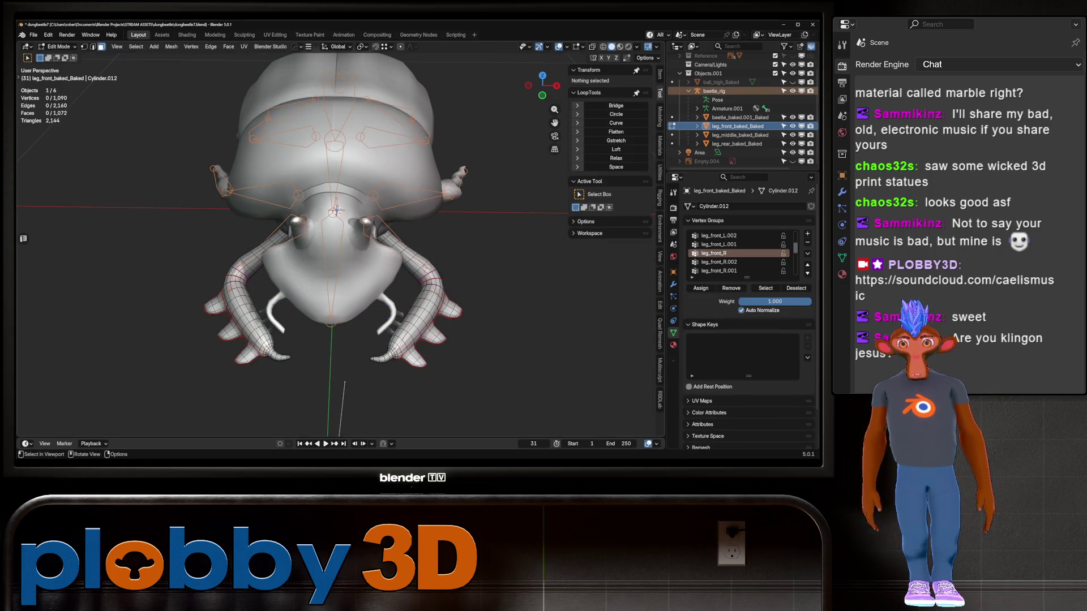
key(Tab)
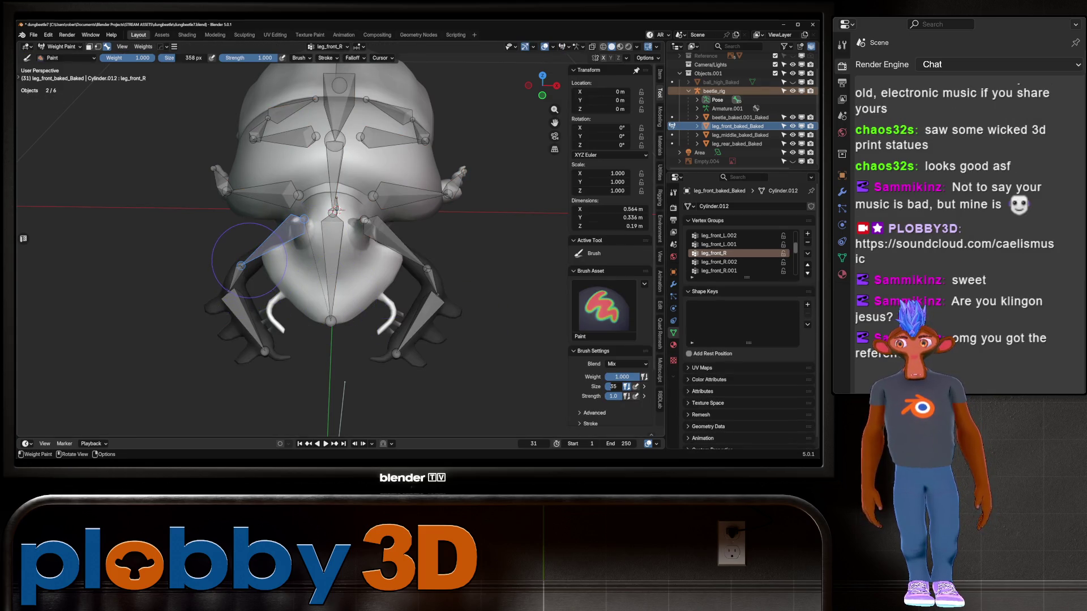
key(Tab)
mouse_move(249, 259)
middle_down()
mouse_move(385, 249)
mouse_move(294, 243)
middle_up()
key(Tab)
mouse_move(258, 278)
middle_down()
mouse_move(360, 315)
mouse_move(348, 288)
mouse_move(367, 292)
mouse_move(261, 291)
middle_up()
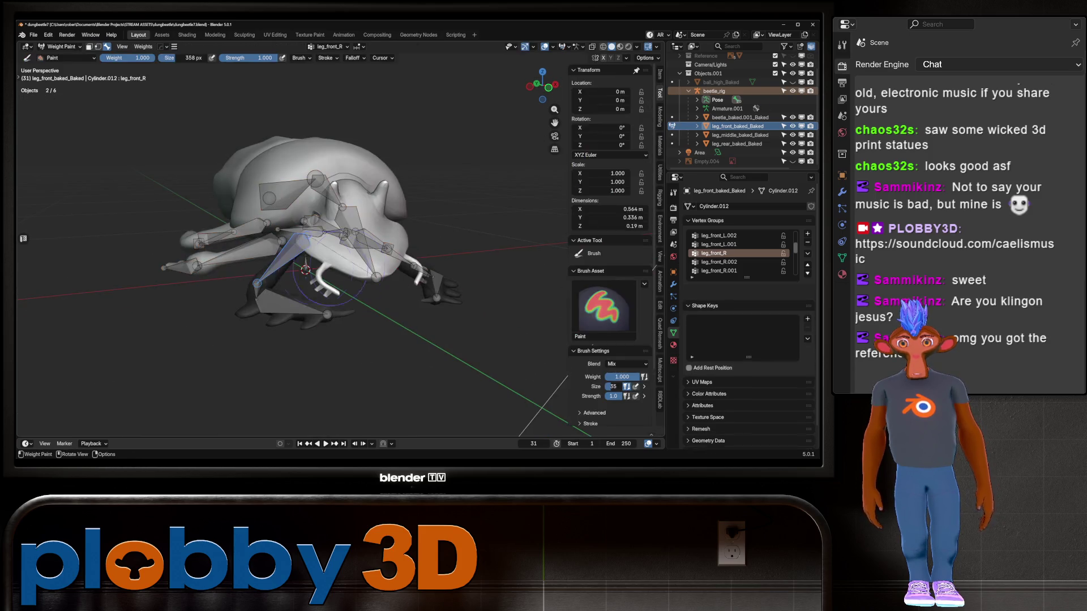
alt+click(256, 291)
alt+click(318, 254)
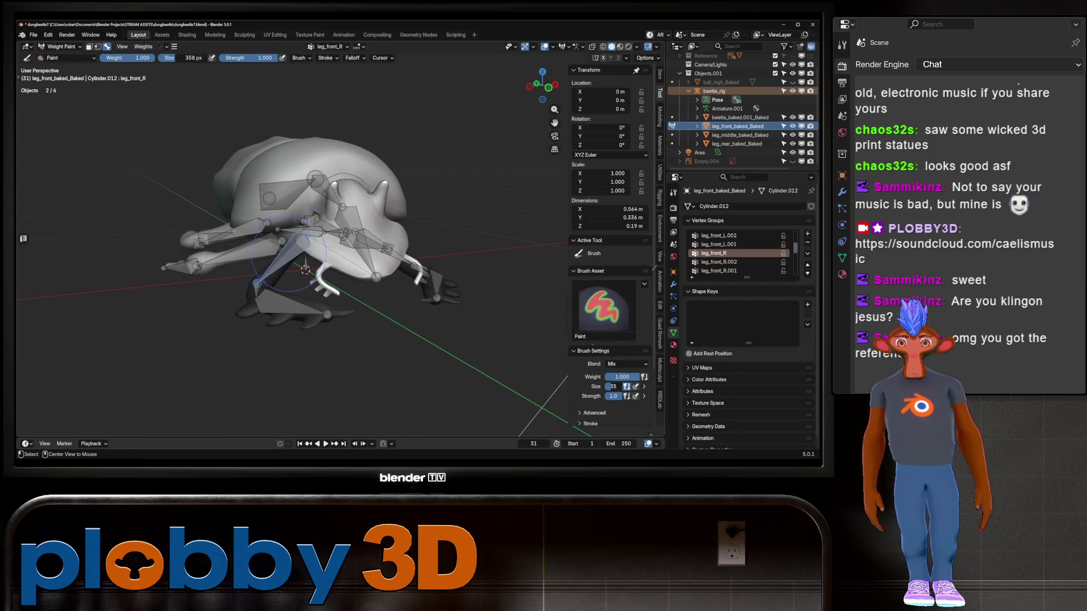
middle_drag(462, 269, 283, 269)
alt+click(283, 267)
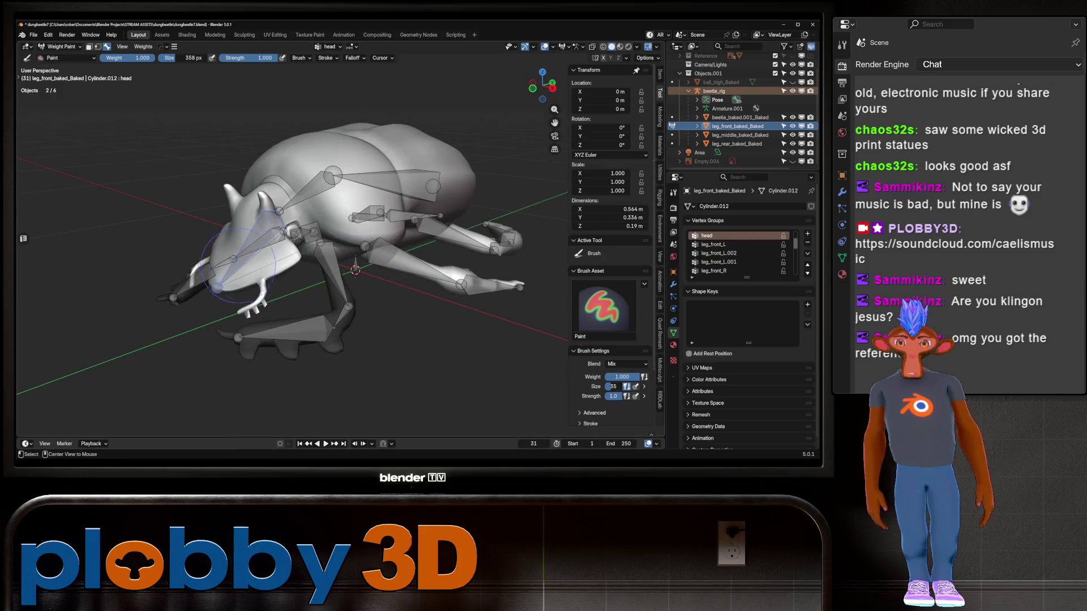
scroll(287, 270, up, 3)
alt+click(303, 286)
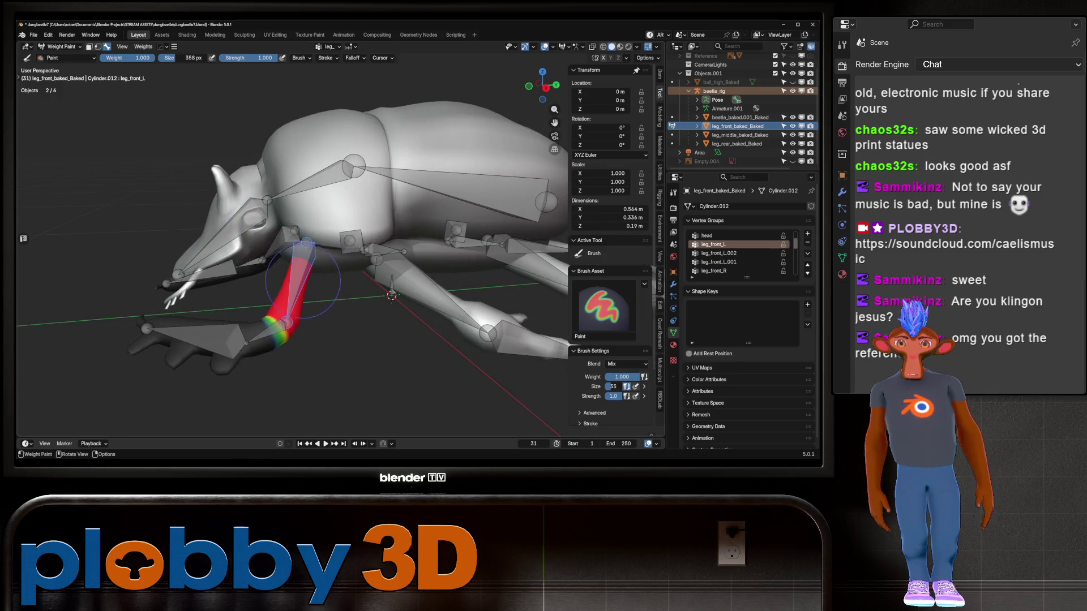
mouse_move(302, 286)
middle_down()
mouse_move(385, 285)
mouse_move(329, 232)
middle_up()
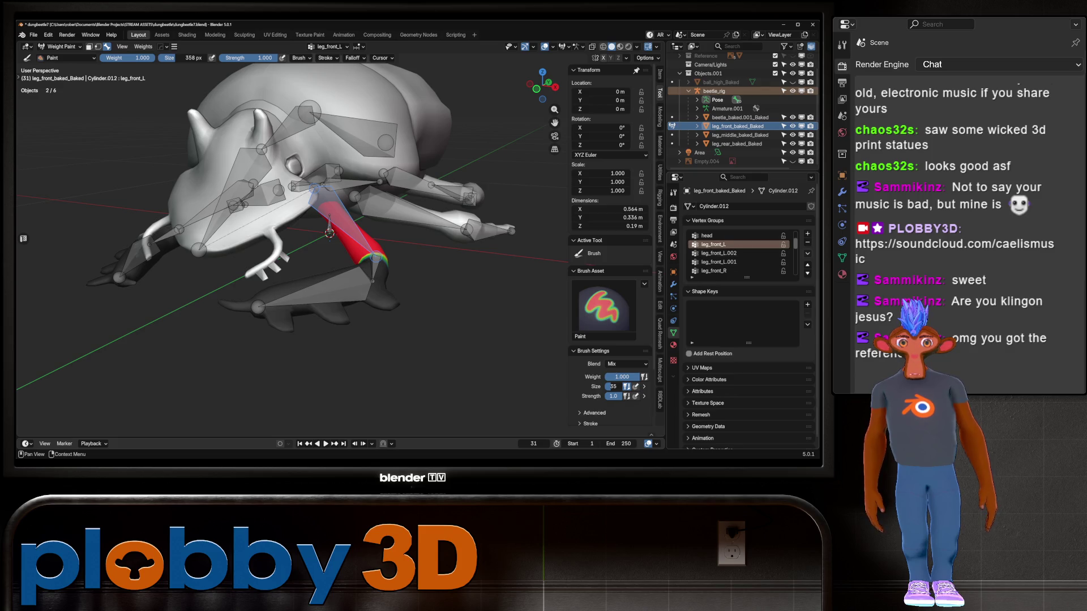
click(808, 253)
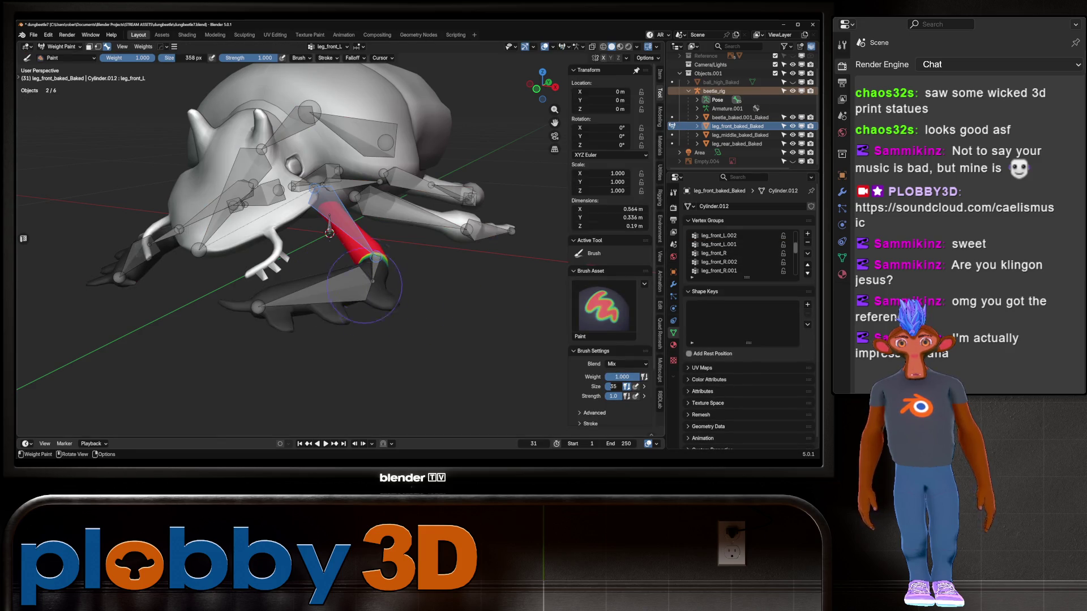
mouse_move(377, 289)
middle_down()
mouse_move(199, 229)
mouse_move(300, 306)
mouse_move(232, 281)
mouse_move(249, 272)
middle_up()
ctrl+click(199, 229)
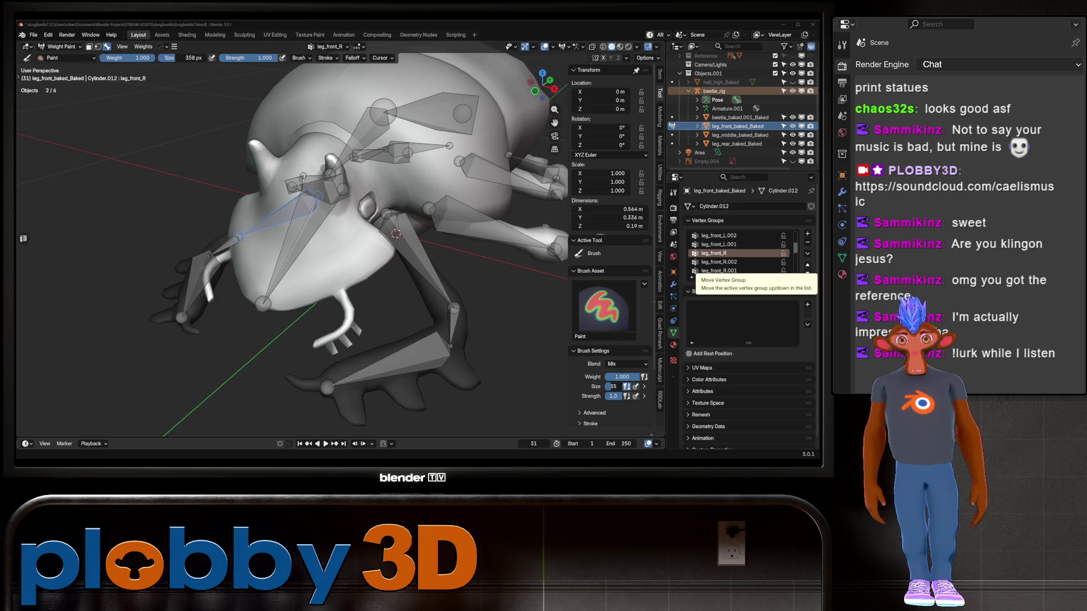
Step: Switch the front leg from Weight Paint to Object Mode with its modifier stack shown
middle_drag(306, 181, 328, 187)
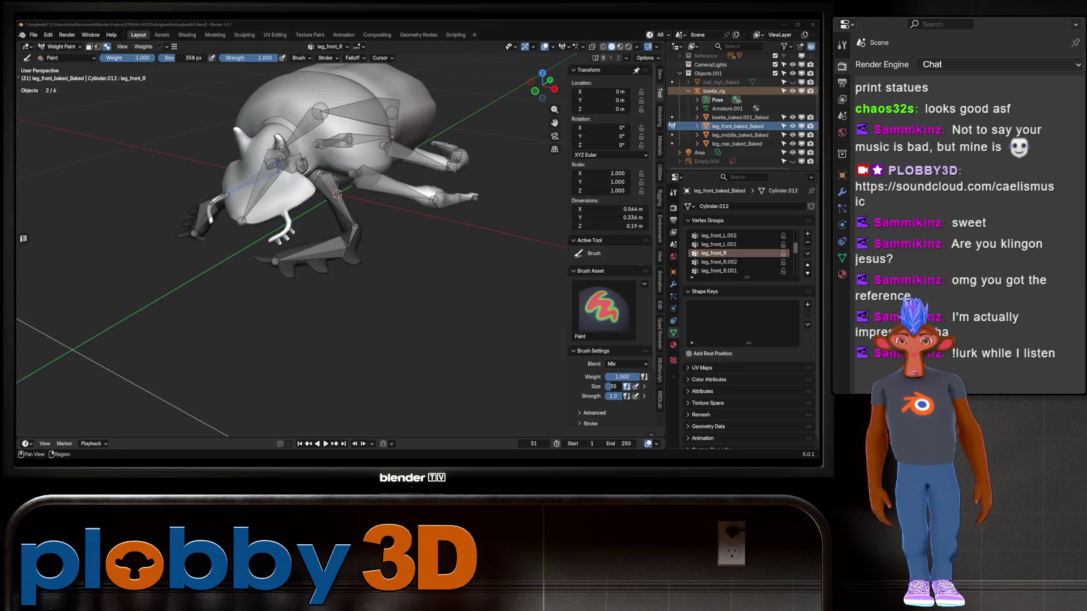
click(673, 283)
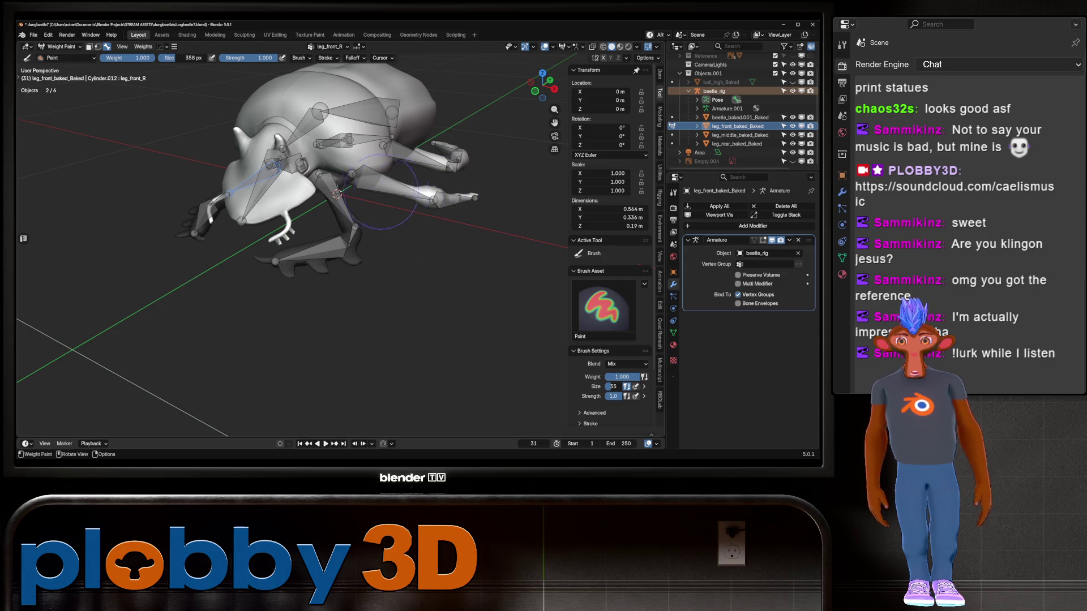
key(ctrl+Tab)
click(85, 145)
Step: Mirror leg_front_baked_Baked across X with HardOps Mirror and apply the Hops_Mirror modifier
click(317, 108)
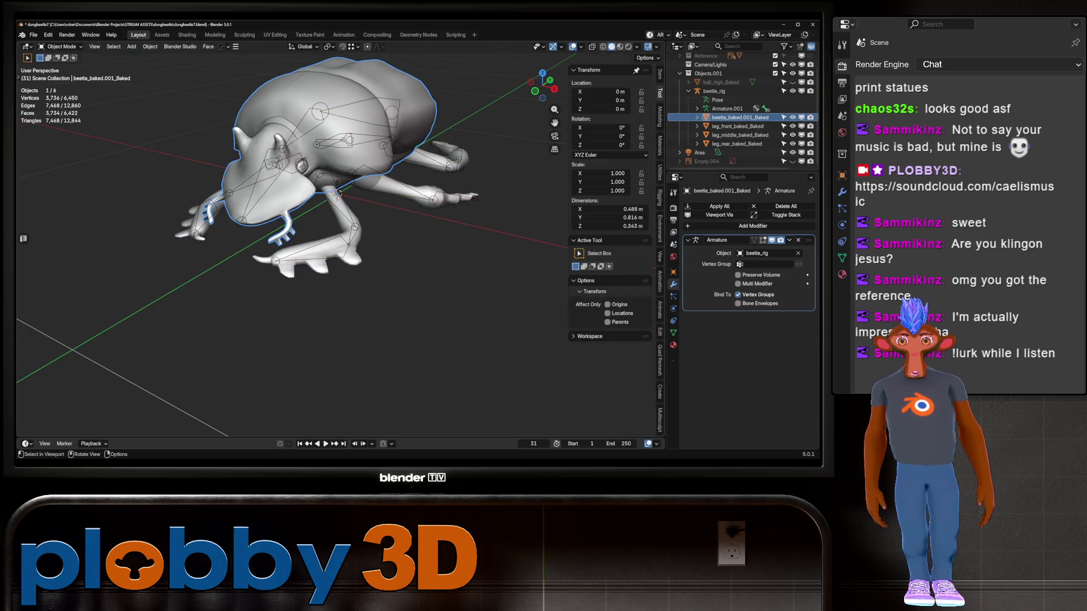
key(alt+x)
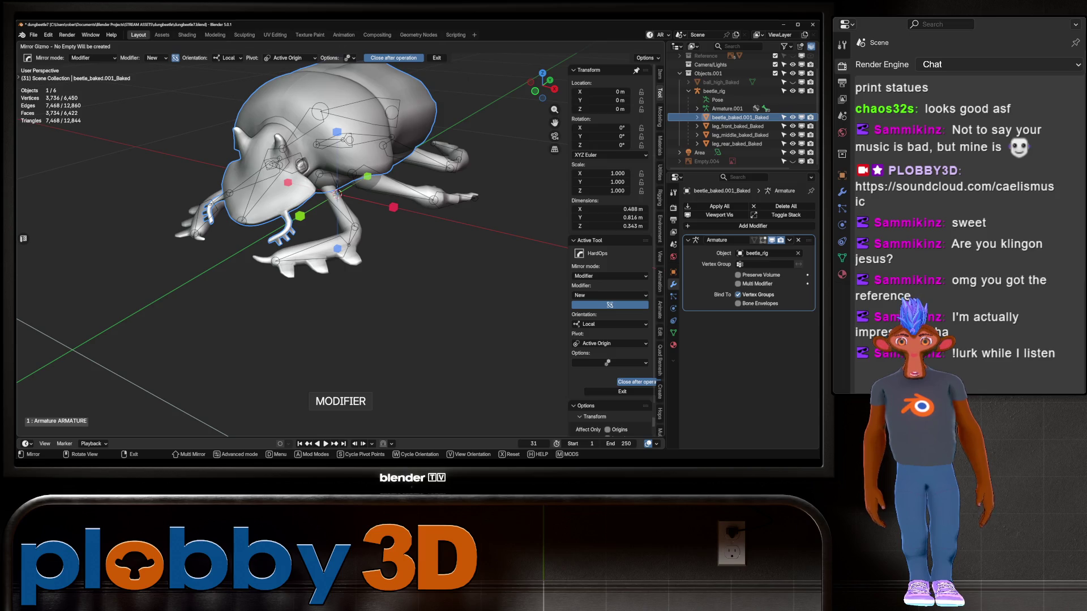
click(338, 194)
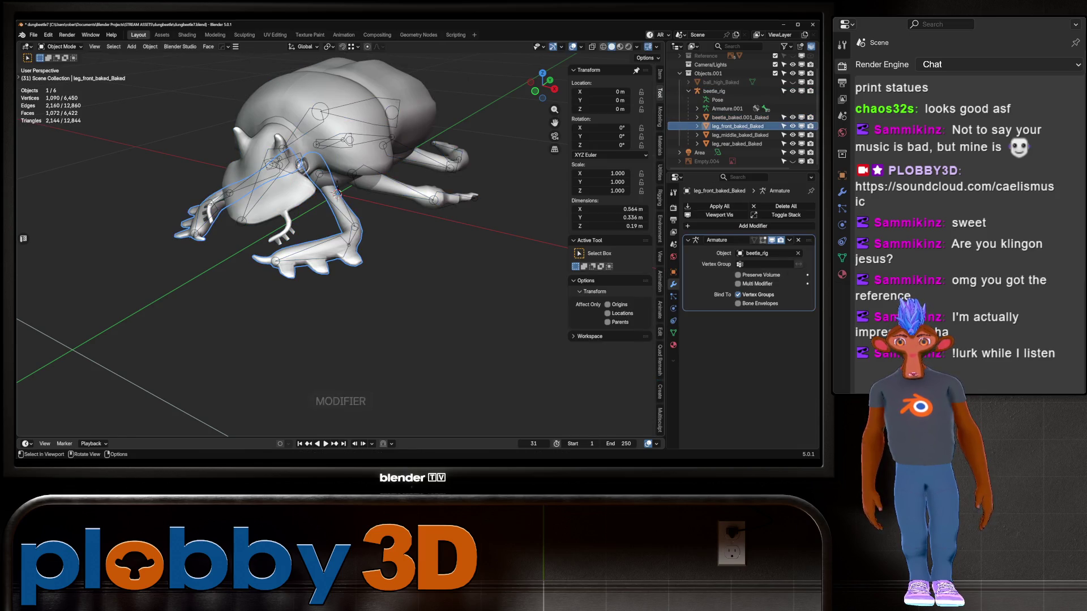
key(alt+x)
click(338, 194)
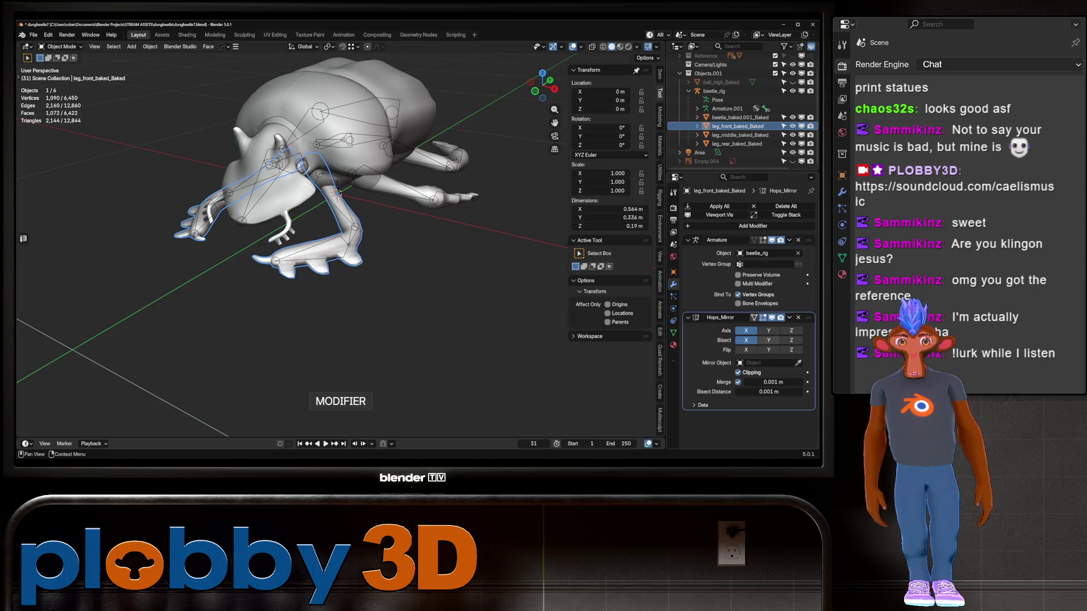
key(ctrl+a)
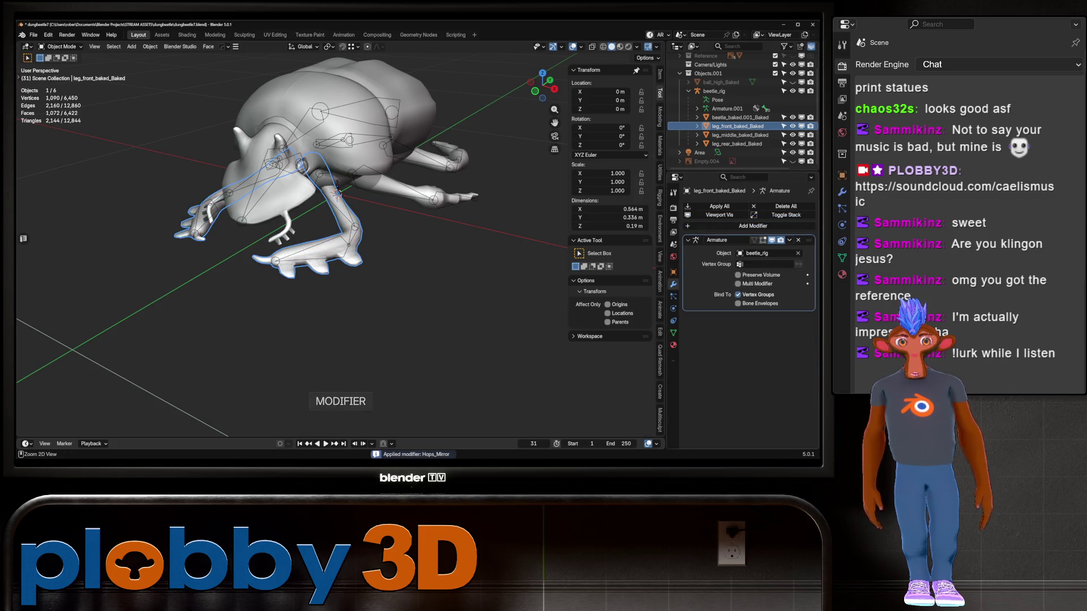
click(673, 333)
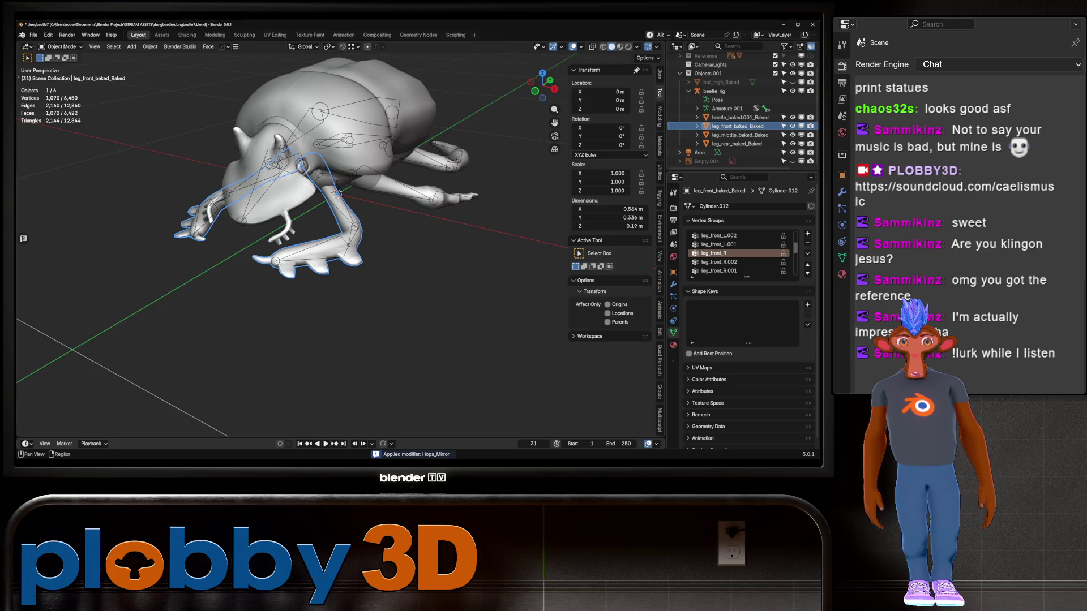
middle_drag(339, 255, 266, 249)
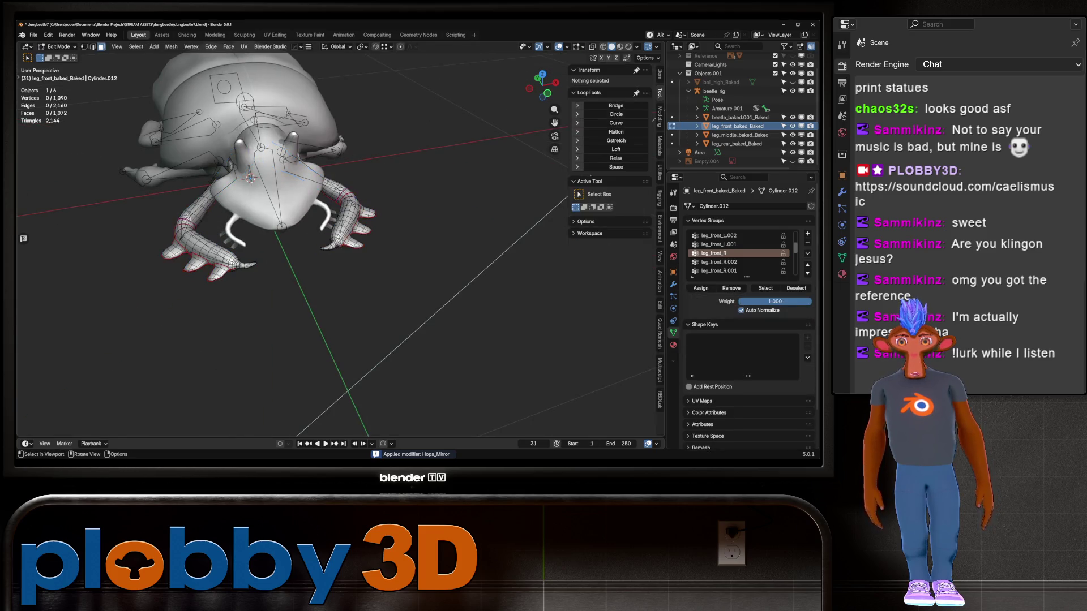
Step: Weight-paint the mirrored front leg with the rig and check the foot bone's leg_front_R.001 weights
key(alt+a)
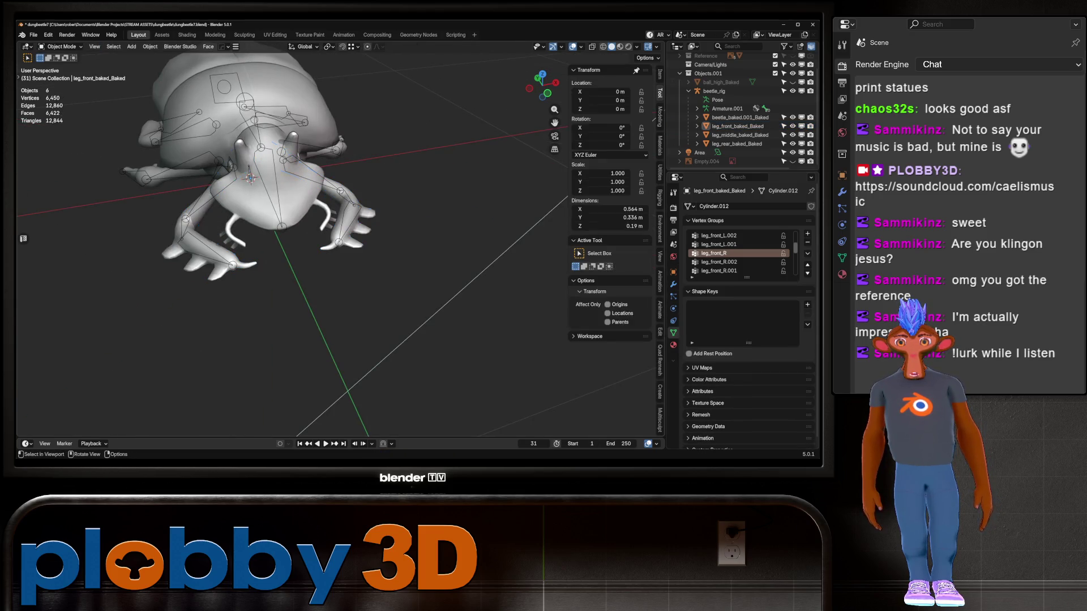
key(ctrl+z)
click(61, 46)
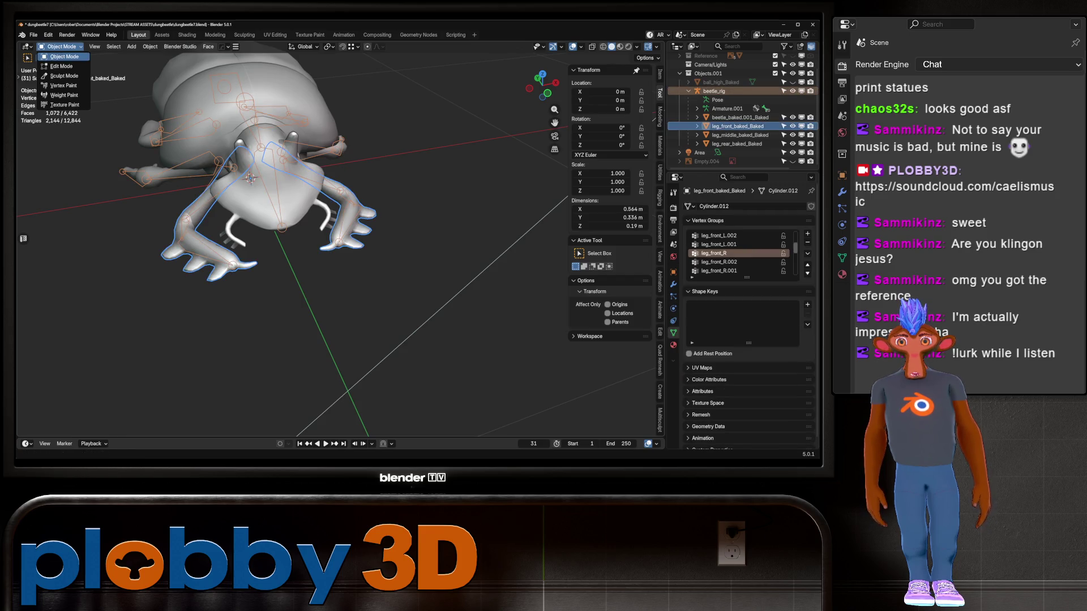
click(63, 95)
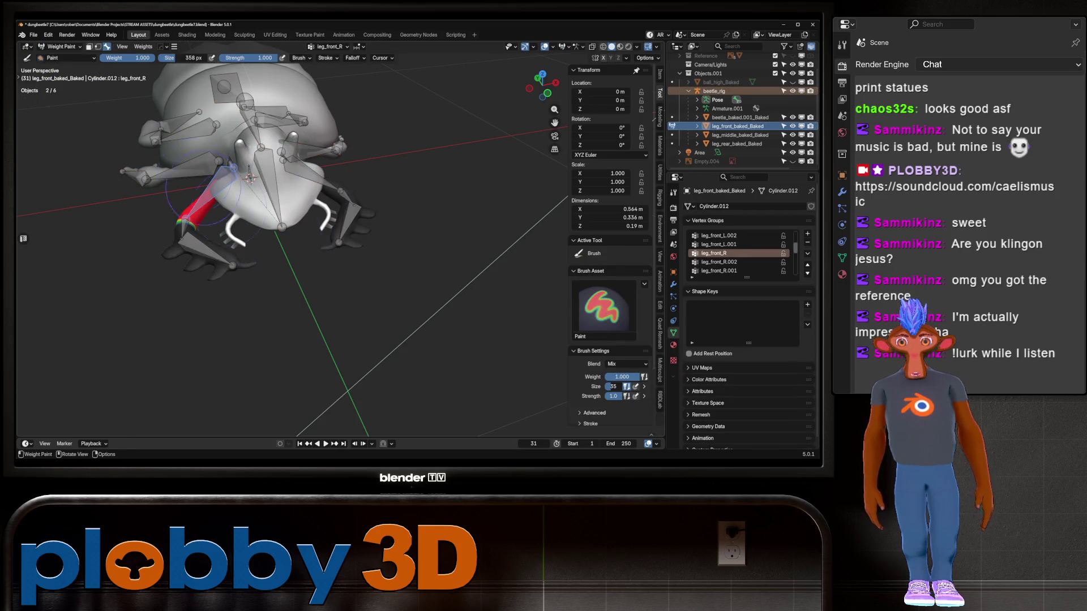
ctrl+click(238, 266)
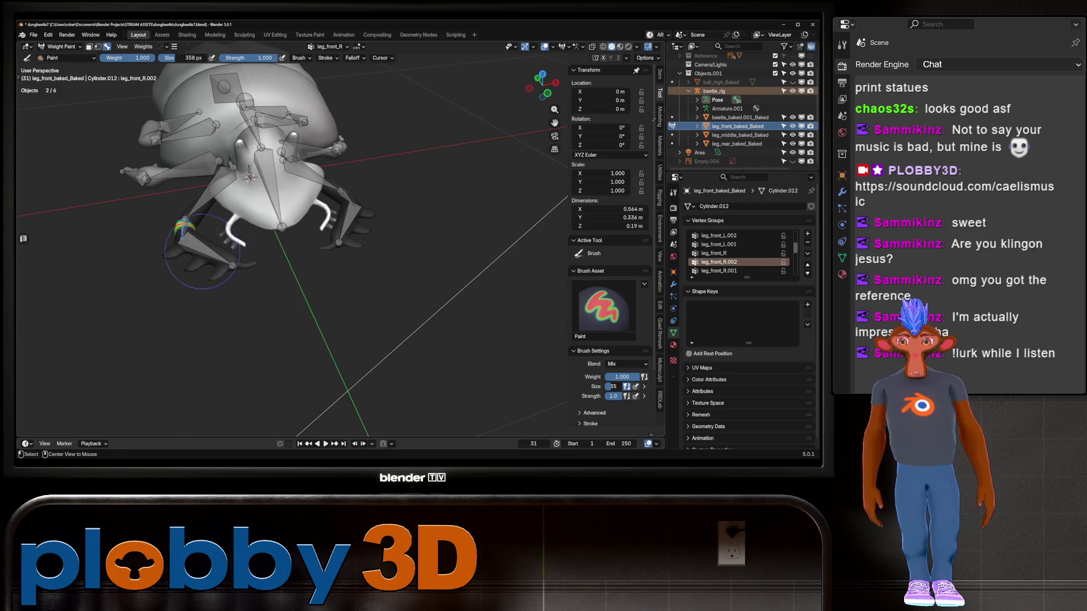
ctrl+click(253, 272)
middle_drag(253, 272, 218, 164)
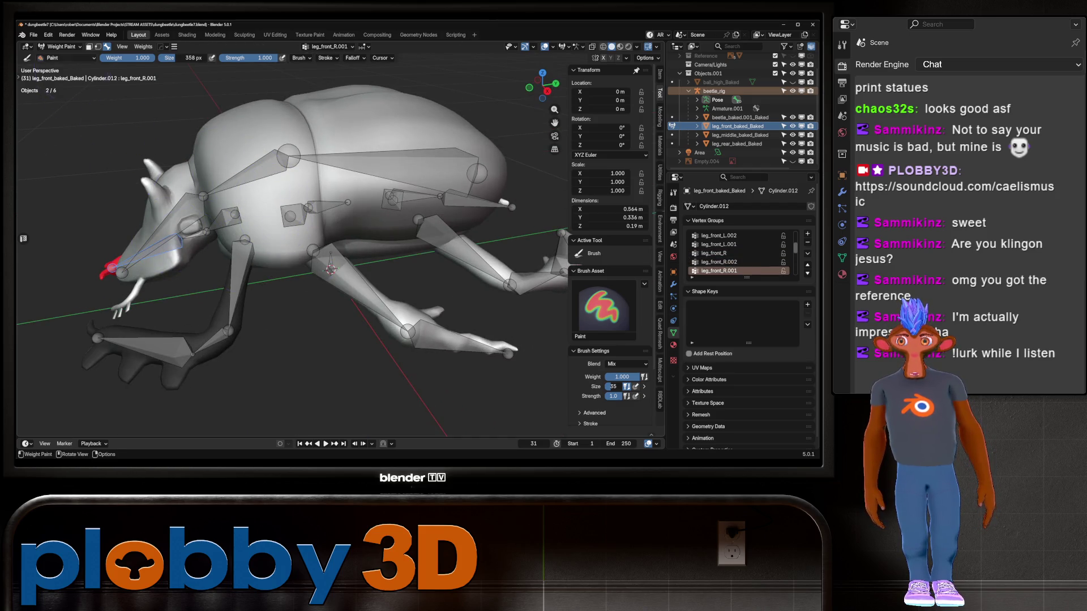
Step: Return the leg to Object Mode and select the middle leg mesh
click(60, 47)
click(57, 57)
scroll(283, 227, up, 3)
click(277, 224)
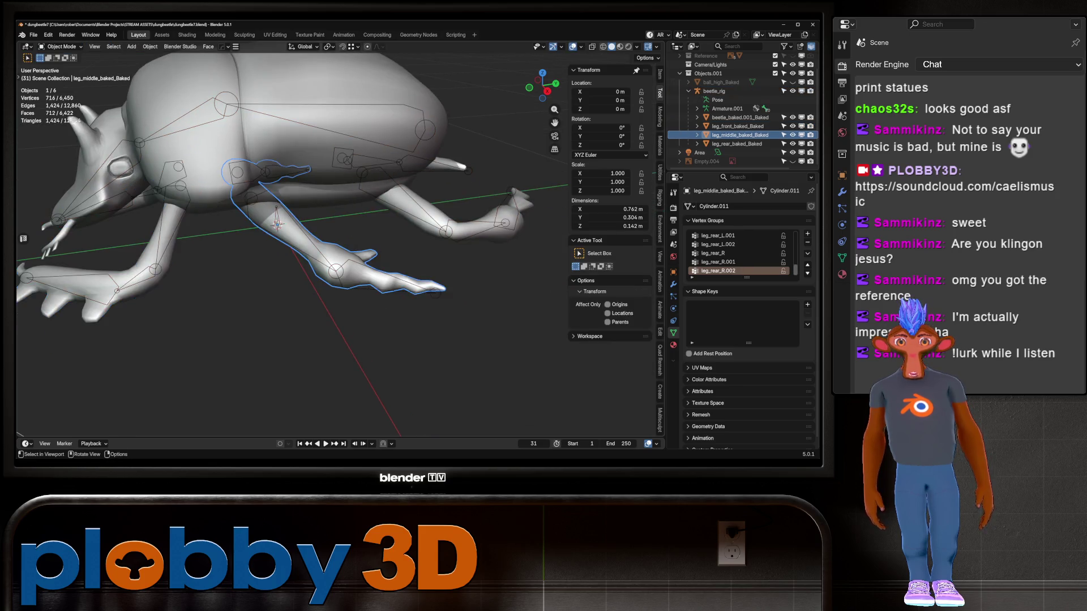
Step: Inspect the middle leg mesh leg_middle_baked_Baked in Edit Mode, then return to Object Mode
mouse_move(278, 224)
middle_down()
mouse_move(276, 204)
mouse_move(232, 224)
middle_up()
key(Tab)
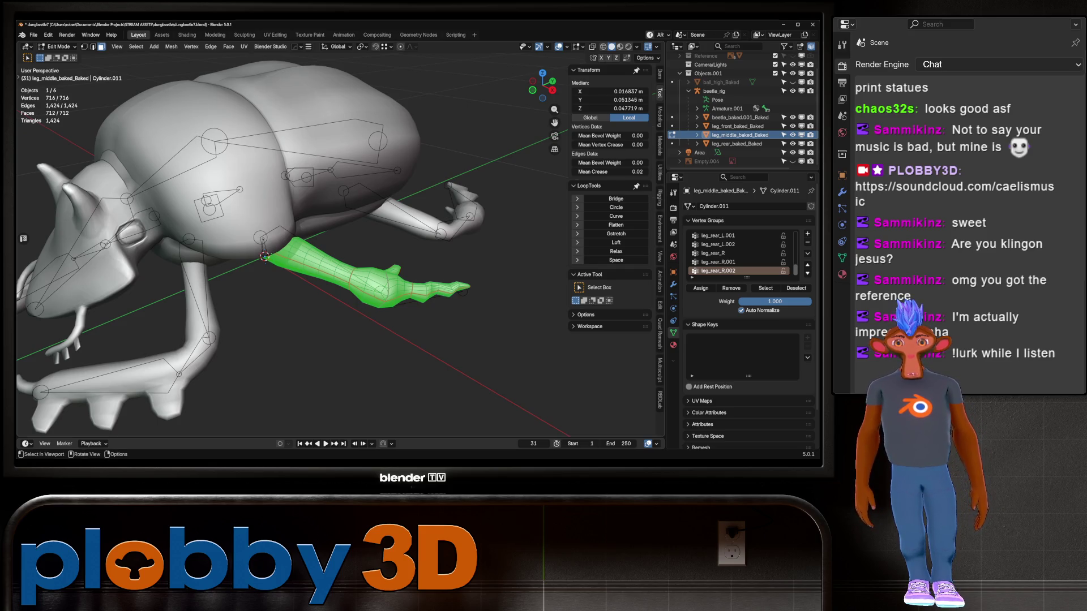
mouse_move(283, 255)
middle_down()
mouse_move(356, 238)
mouse_move(396, 190)
mouse_move(373, 216)
middle_up()
scroll(736, 253, up, 3)
scroll(736, 253, up, 3)
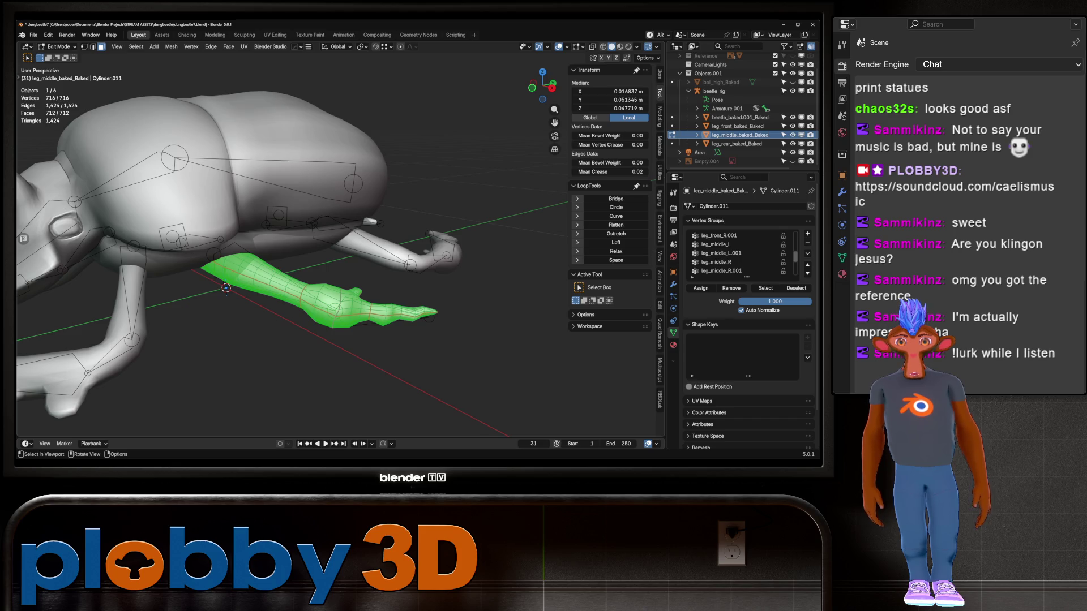
key(Tab)
key(Tab)
key(Tab)
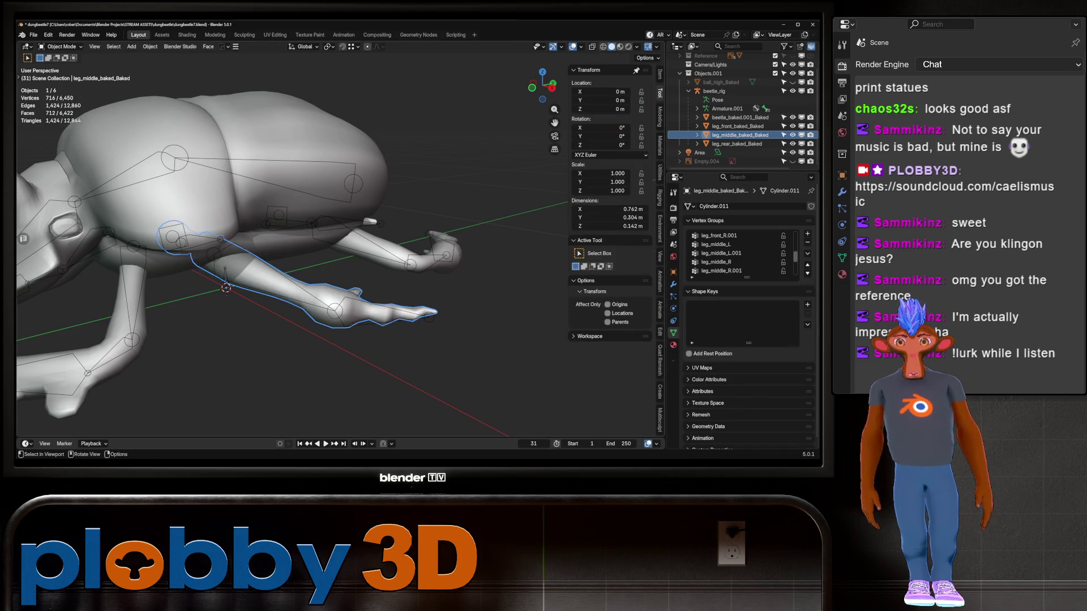
Step: Reselect the middle leg together with beetle_rig and start Weight Paint mode
key(alt+a)
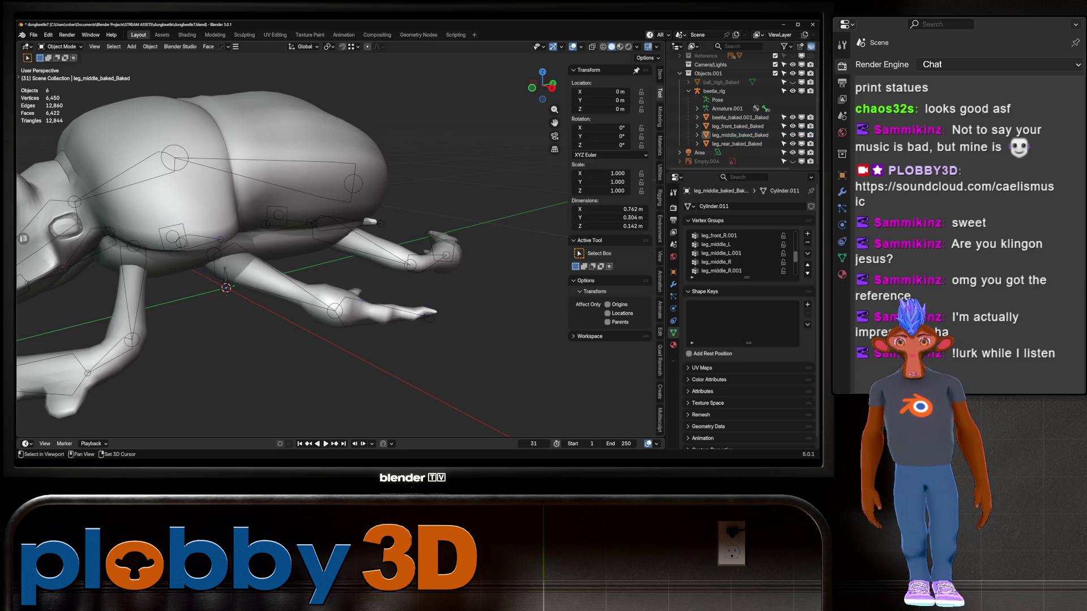
key(ctrl+z)
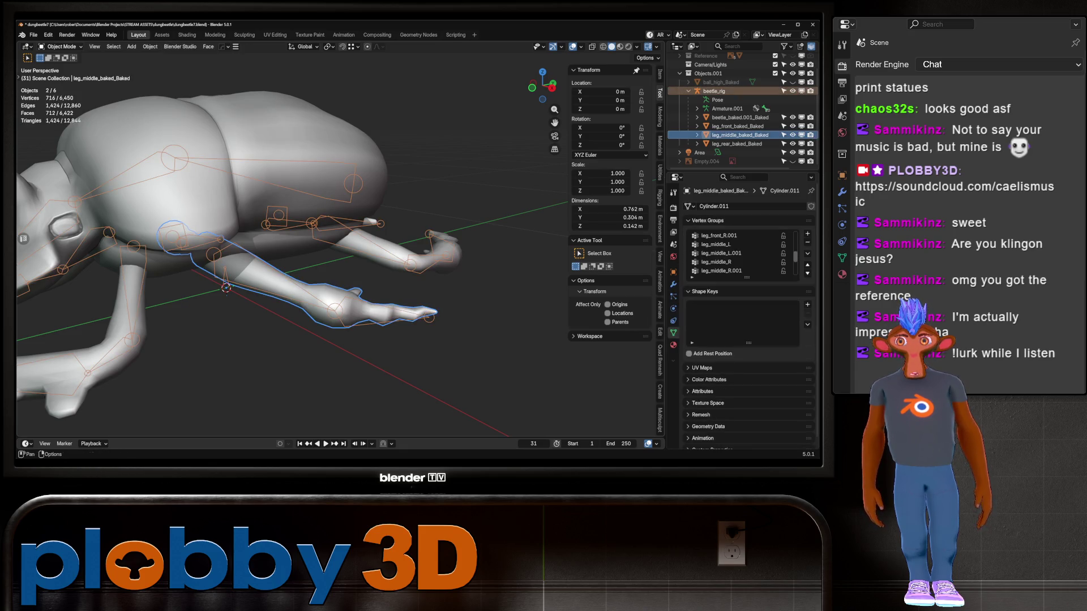
click(62, 46)
Step: In Edit Mode, shrink the middle leg's vertex selection down to just its foot end
click(62, 95)
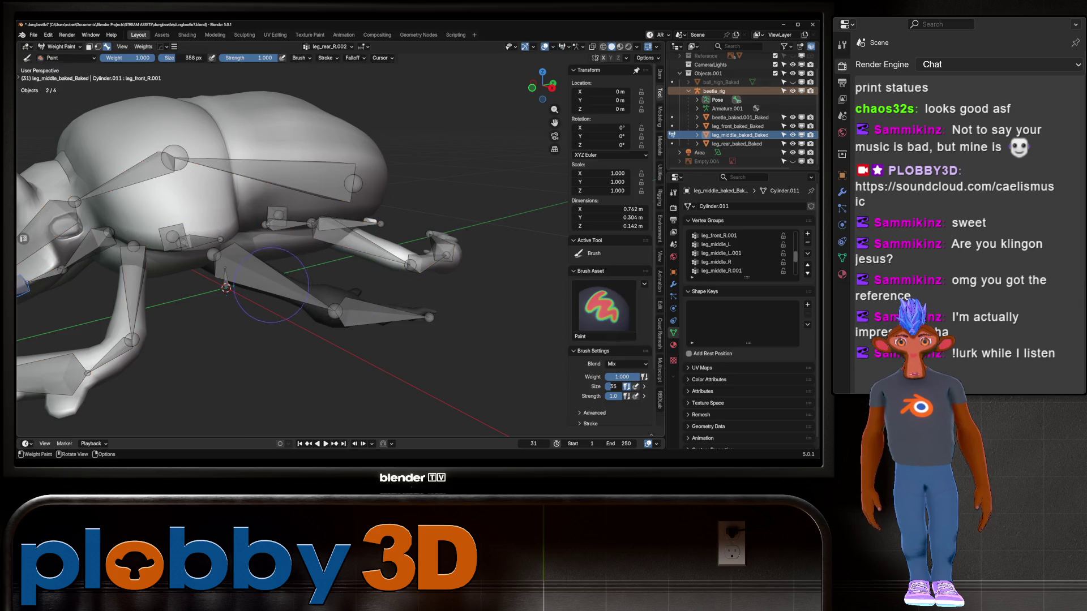
middle_drag(314, 325, 311, 217)
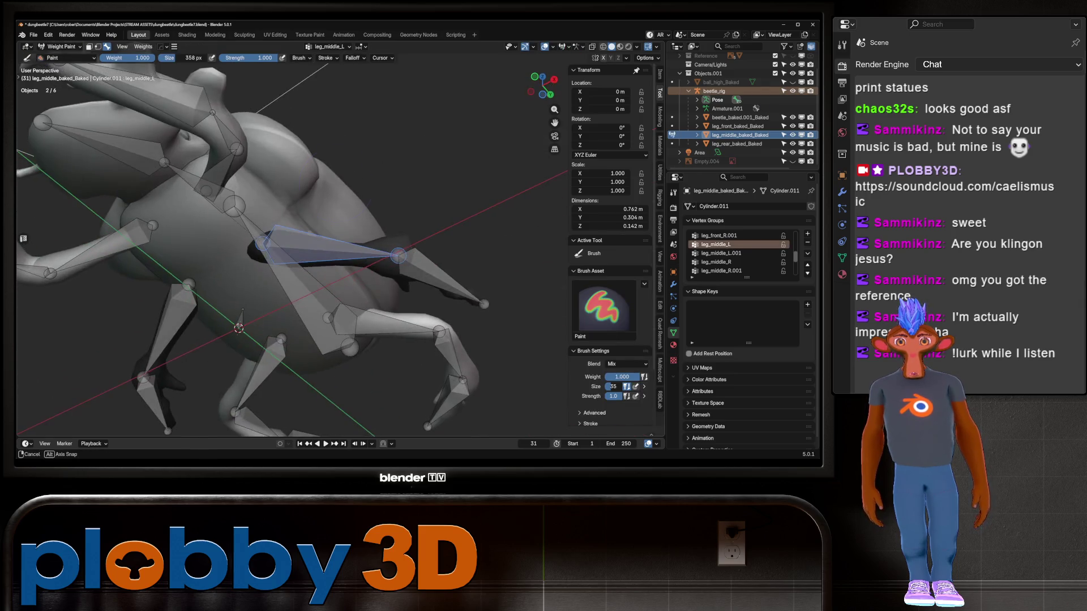
key(Tab)
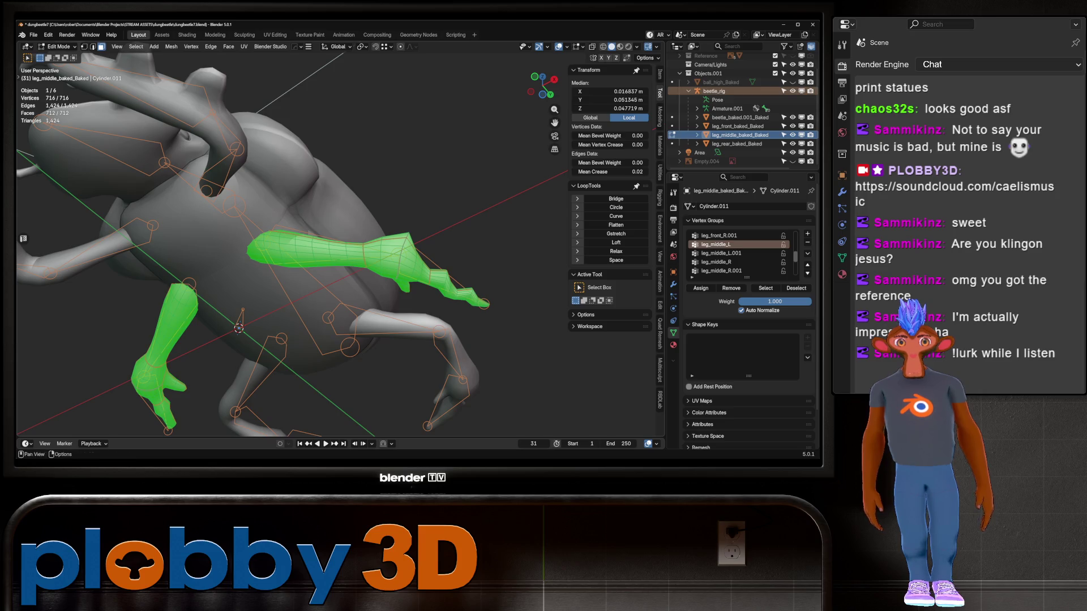
key(shift+l)
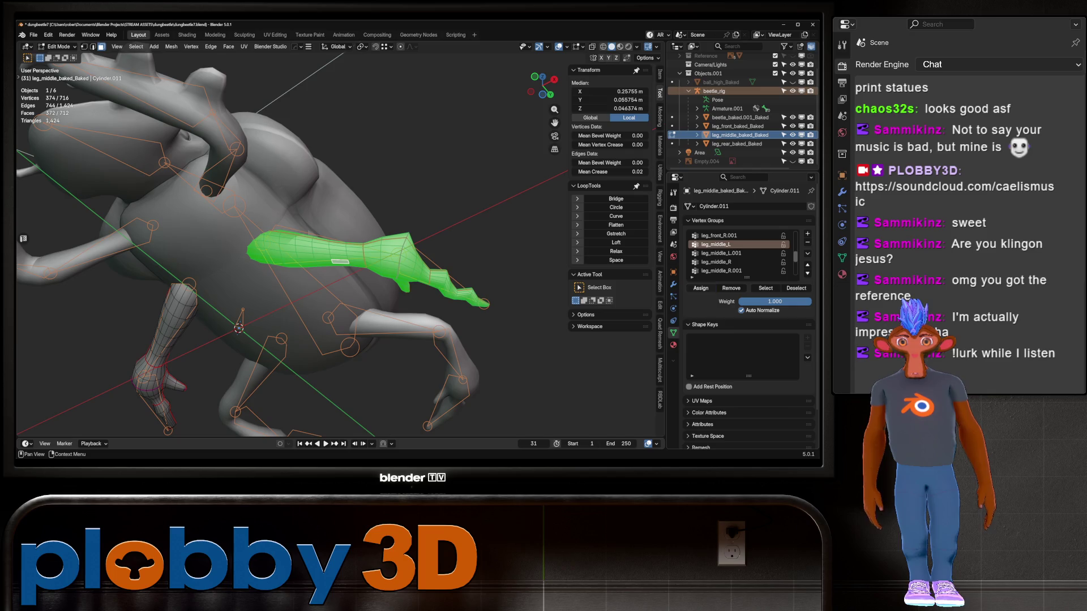
key(ctrl+KP_Subtract)
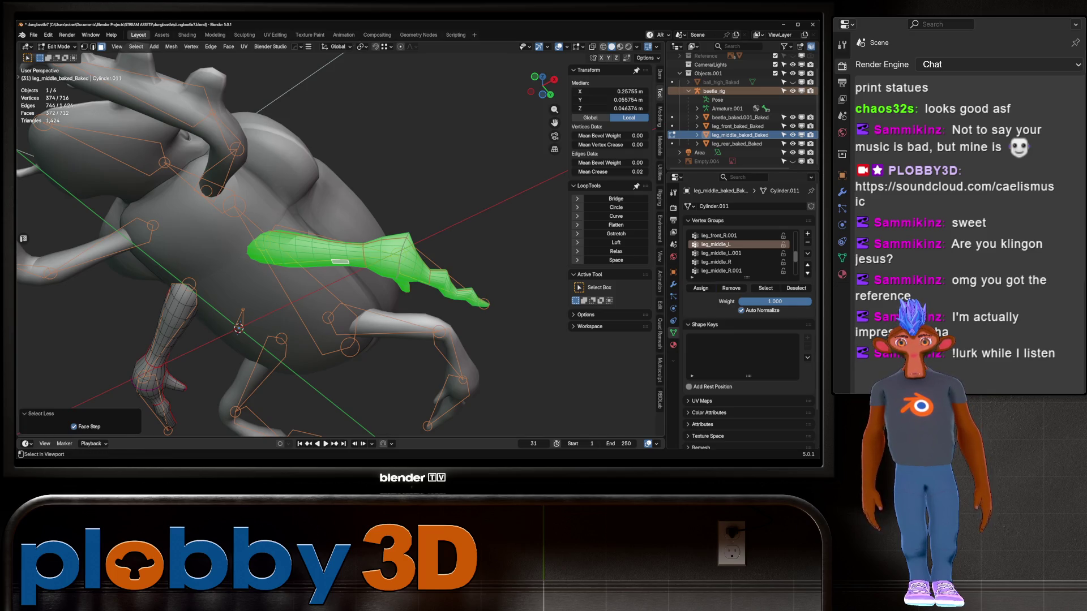
key(ctrl+KP_Subtract)
key(ctrl+KP_Subtract)
key(ctrl+KP_Subtract)
key(ctrl+KP_Subtract)
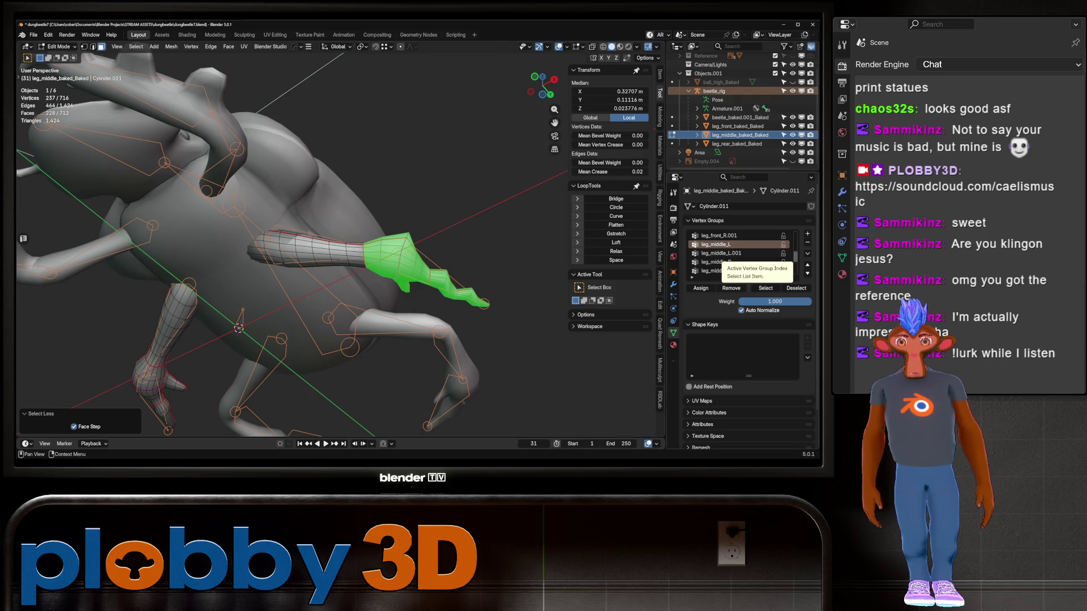
middle_drag(339, 238, 396, 249)
key(ctrl+KP_Subtract)
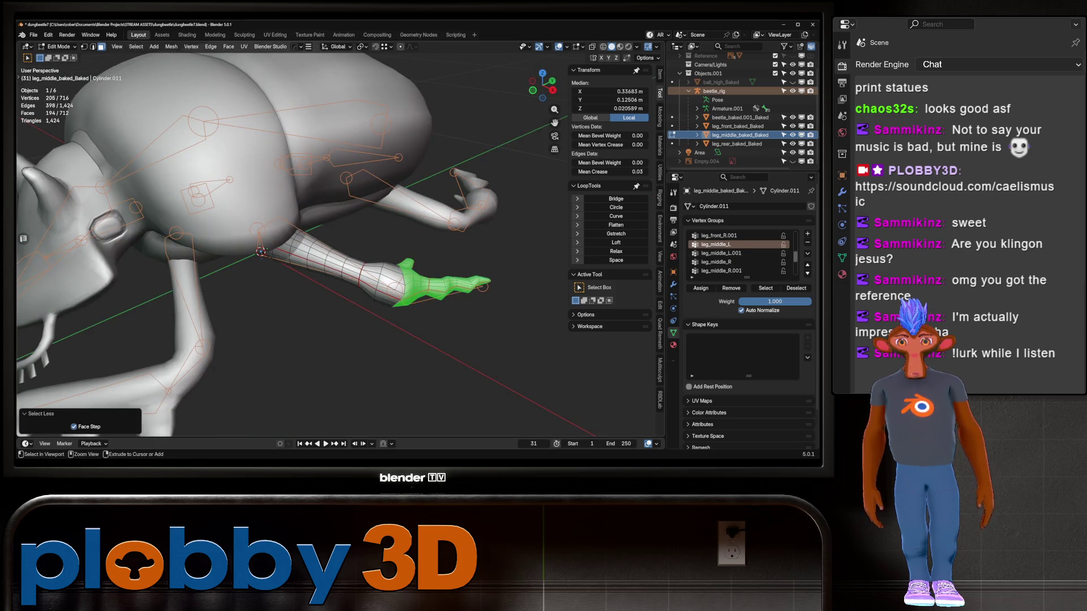
middle_drag(294, 243, 362, 237)
Step: Assign the foot vertices to leg_middle_L.001, check the weights, and return to Object Mode
click(720, 253)
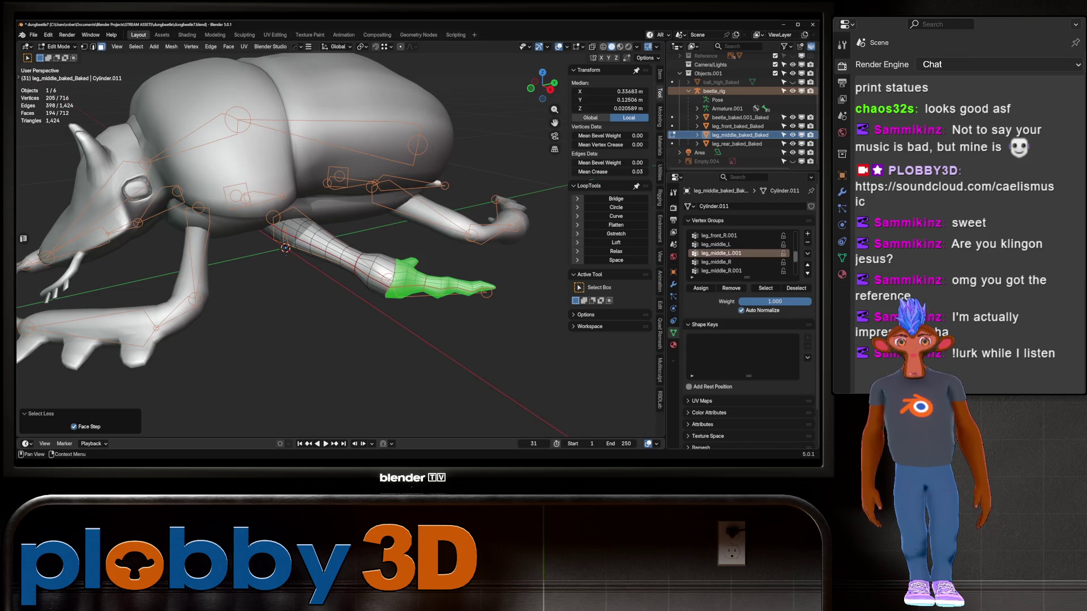
click(701, 288)
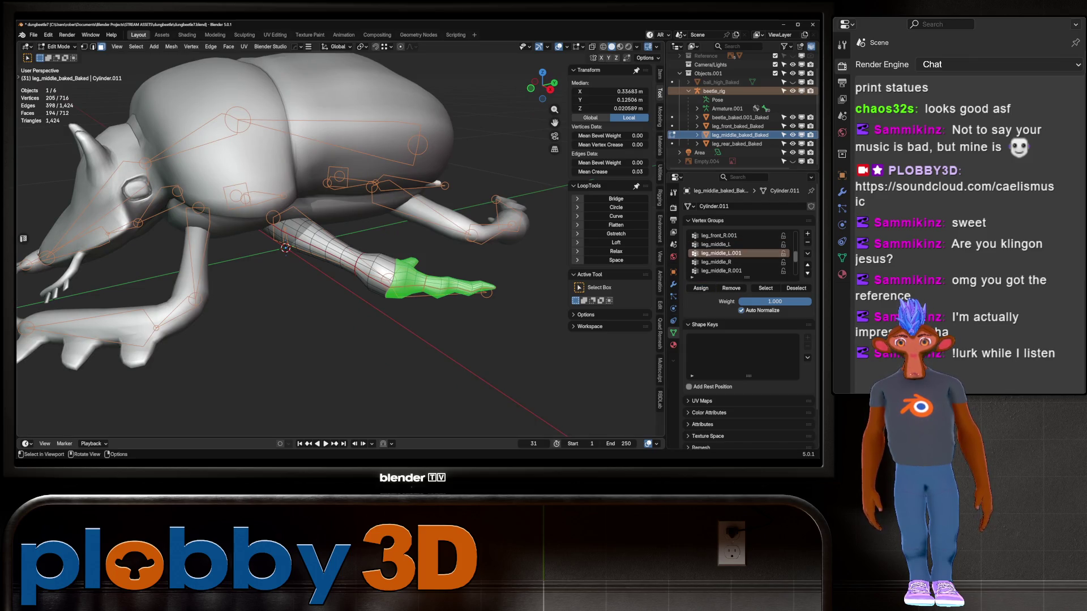
key(ctrl+Tab)
click(716, 244)
click(720, 253)
key(ctrl+Tab)
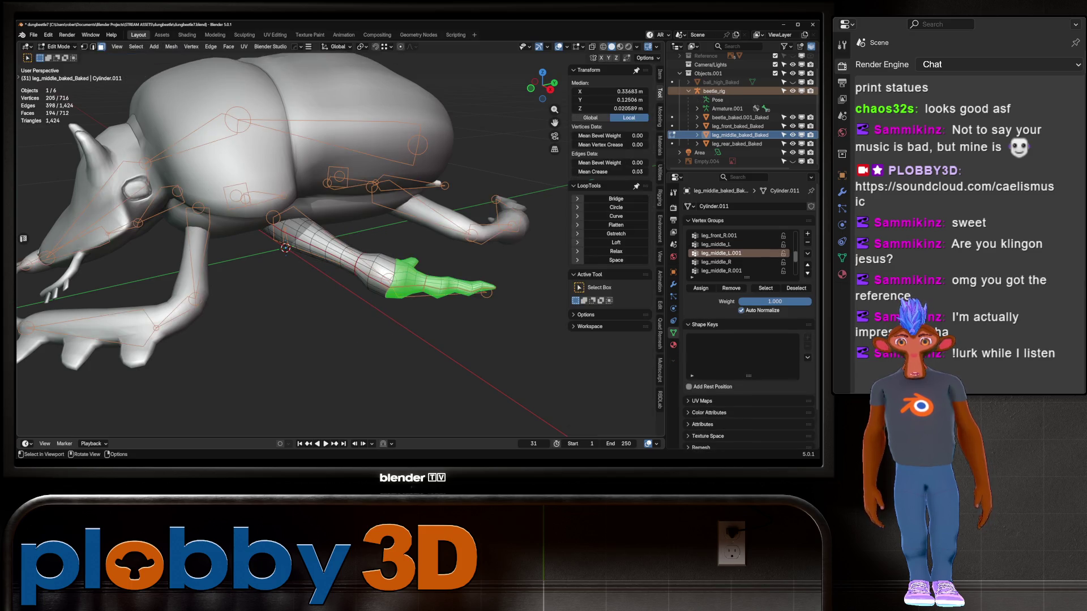
shift+middle_drag(286, 248, 214, 274)
key(ctrl+Tab)
key(ctrl+Tab)
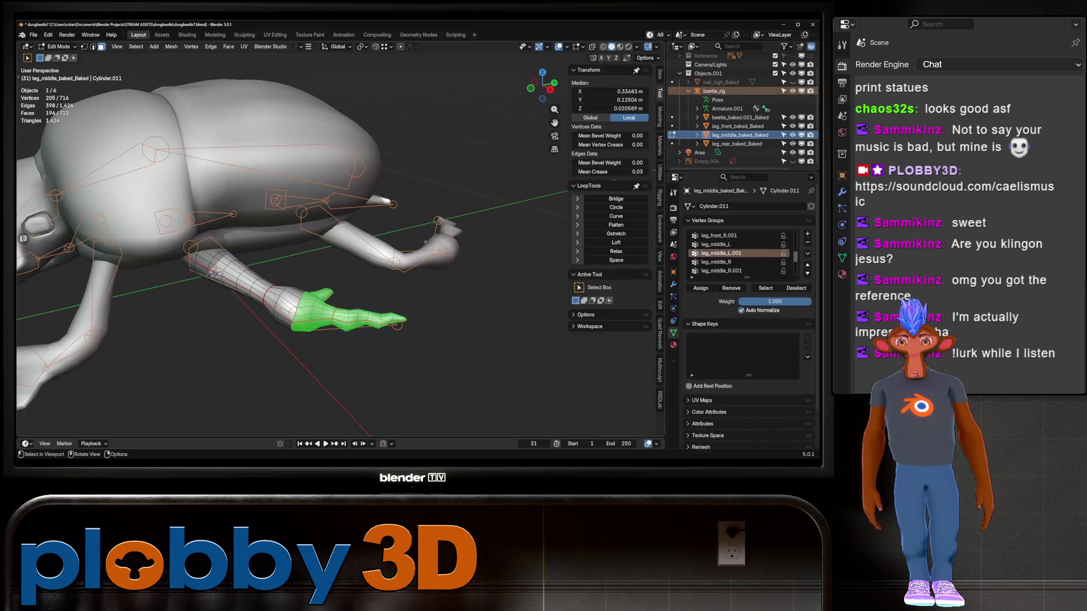
click(59, 46)
click(62, 56)
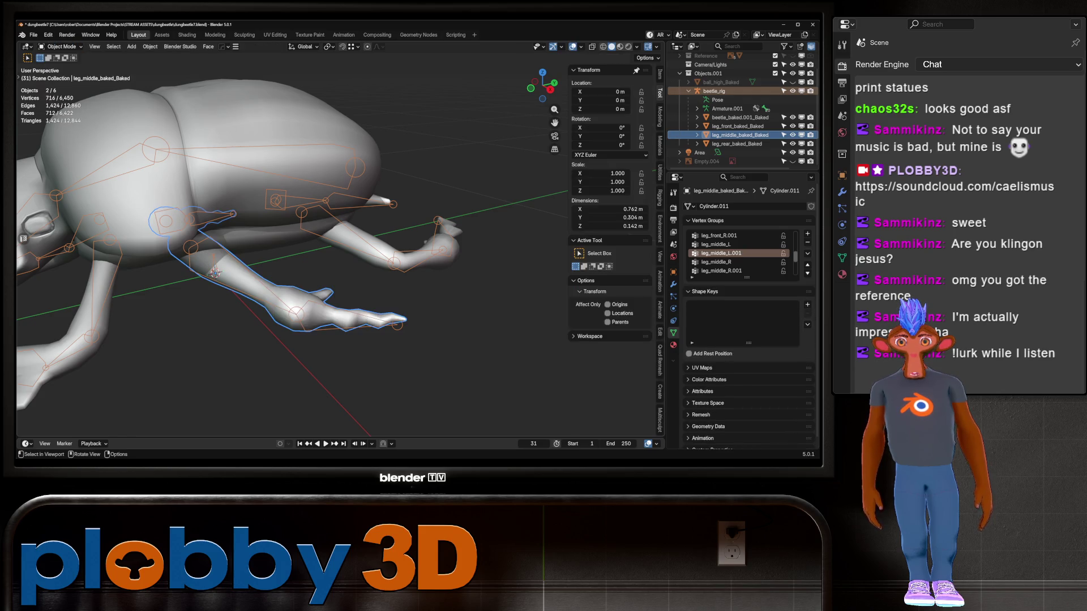
Step: Enter Pose Mode on beetle_rig and show the leg_rear_L bone's properties
click(430, 249)
shift+click(419, 256)
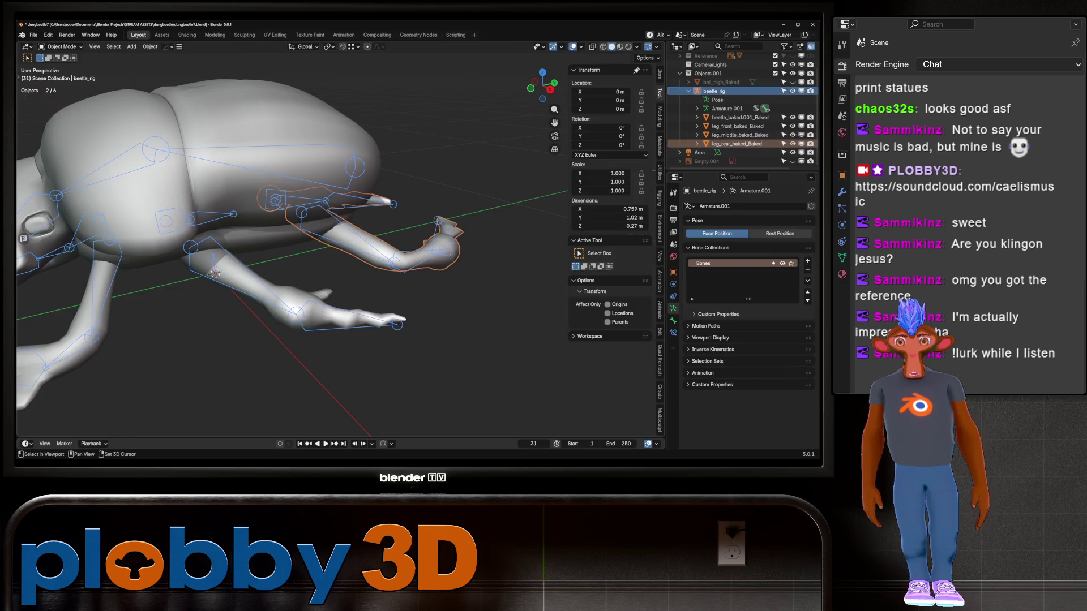
click(61, 47)
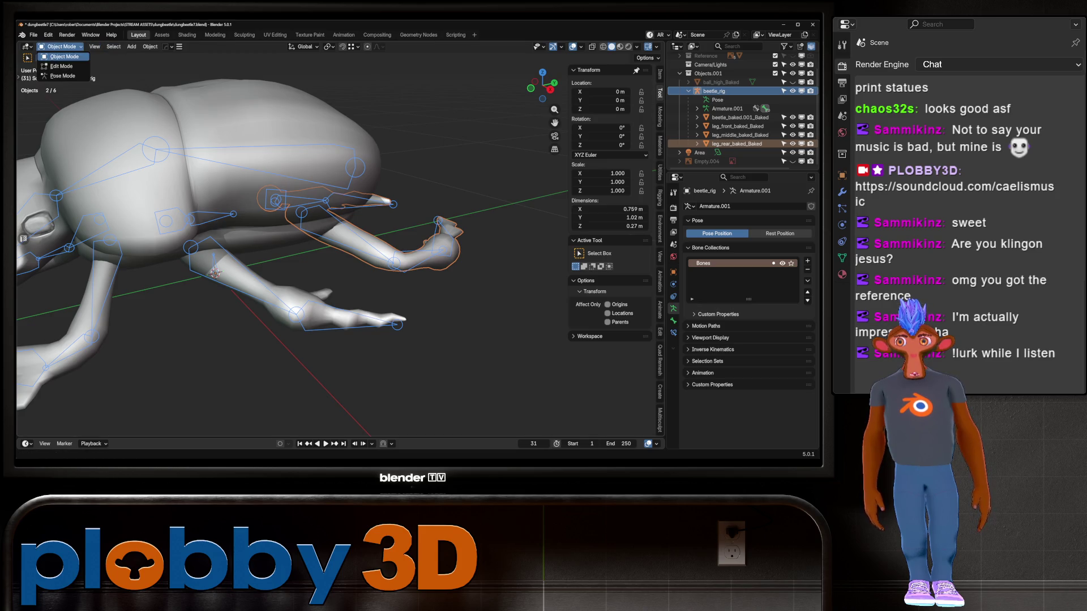
click(62, 76)
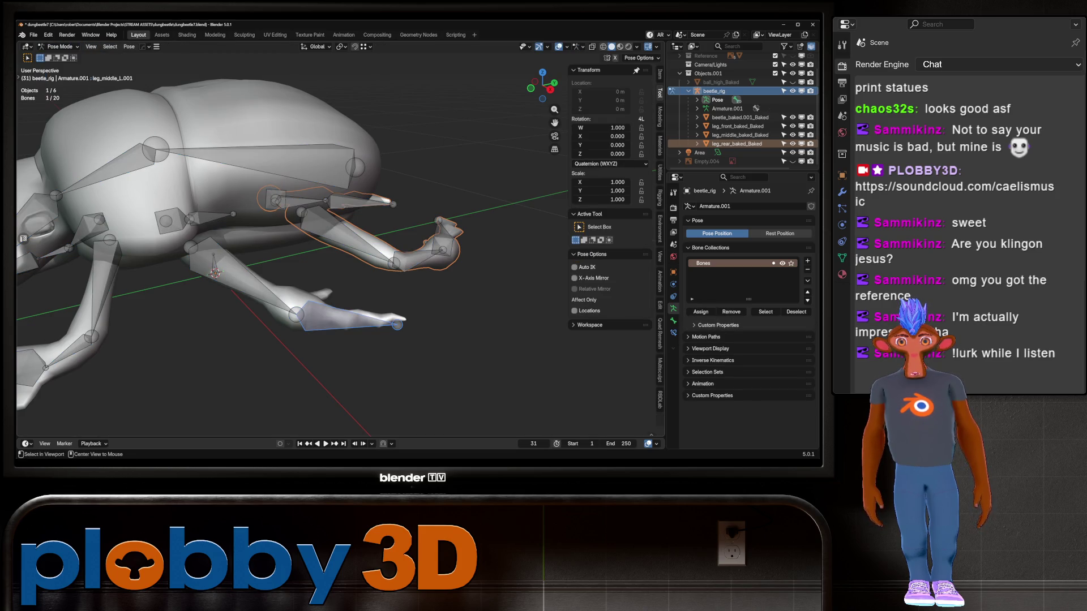
click(346, 235)
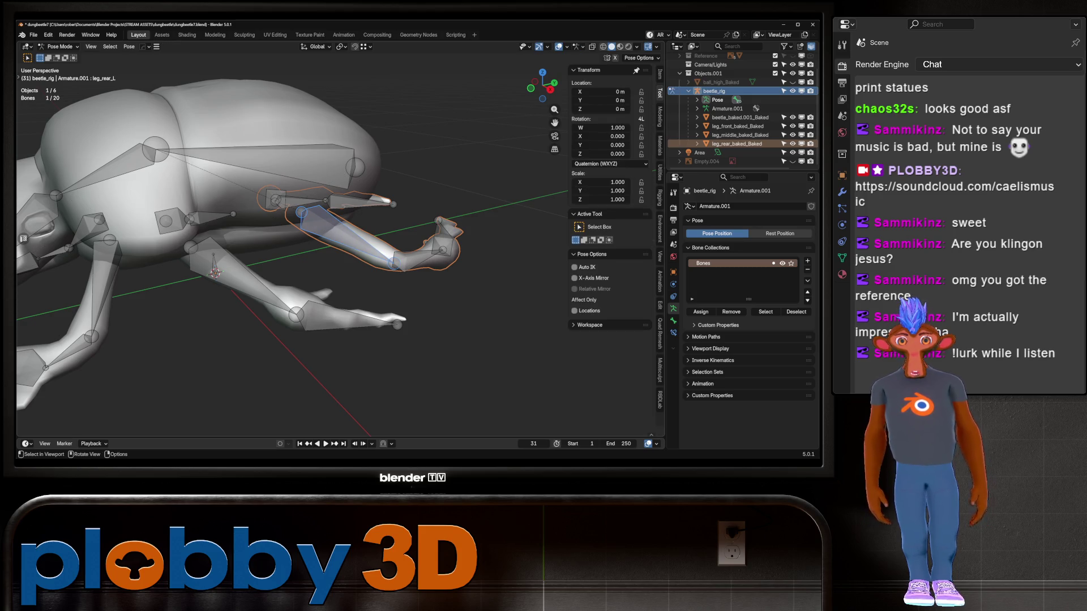
click(673, 320)
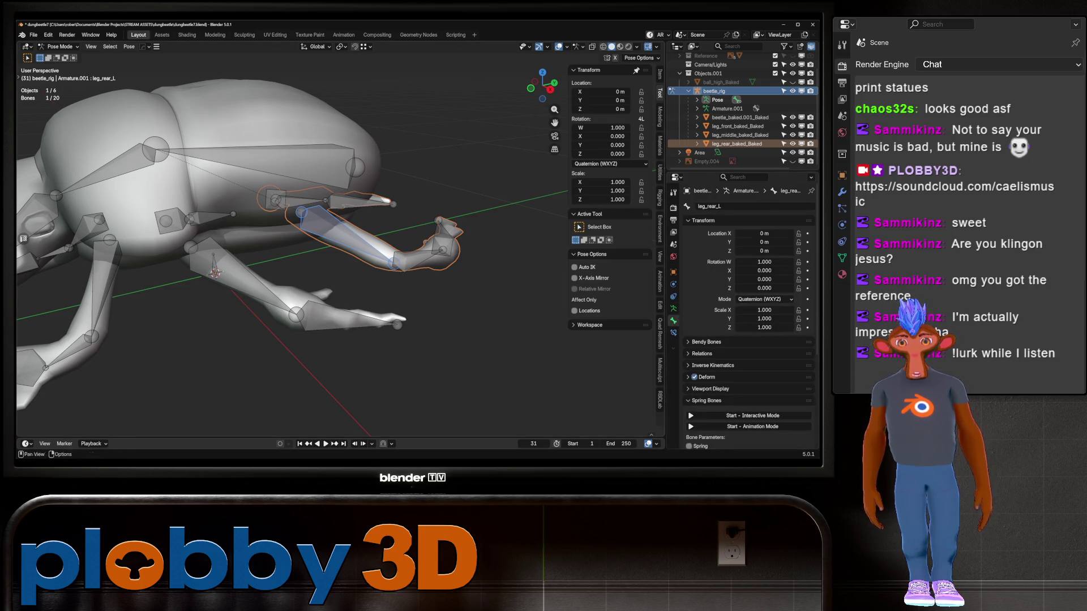
Step: Deselect all bones, return to Object Mode, and select the leg_rear_baked_Baked mesh
middle_drag(340, 254, 295, 243)
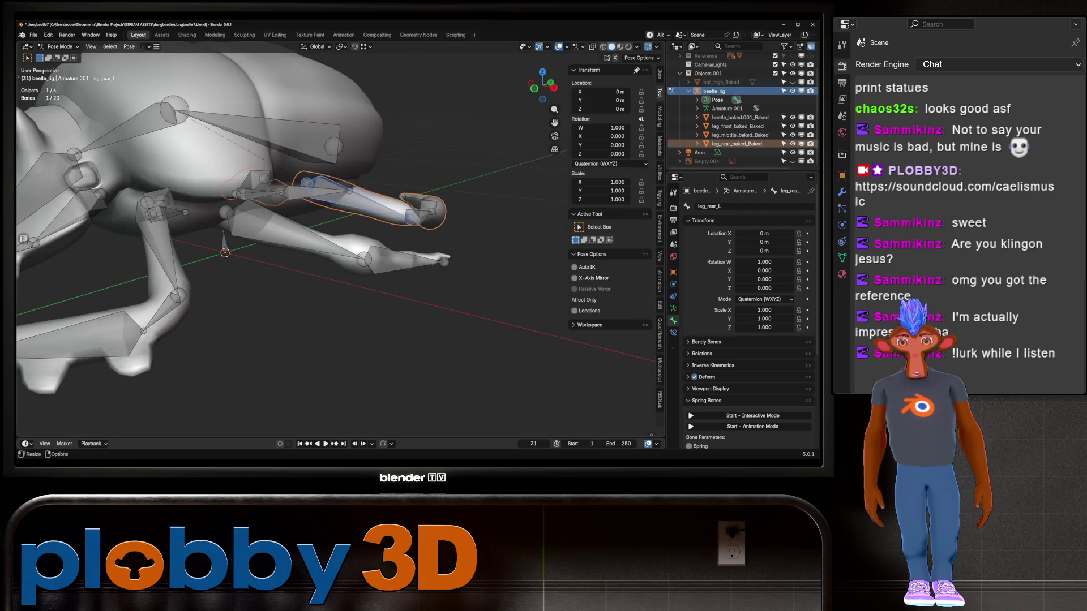
middle_drag(340, 283, 373, 271)
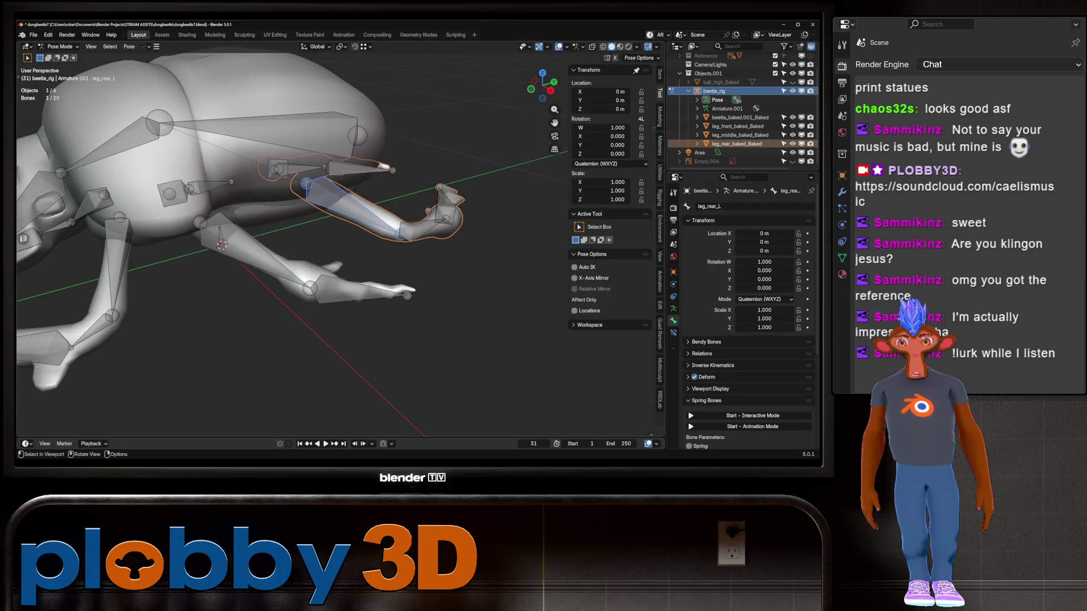
key(alt+a)
click(62, 47)
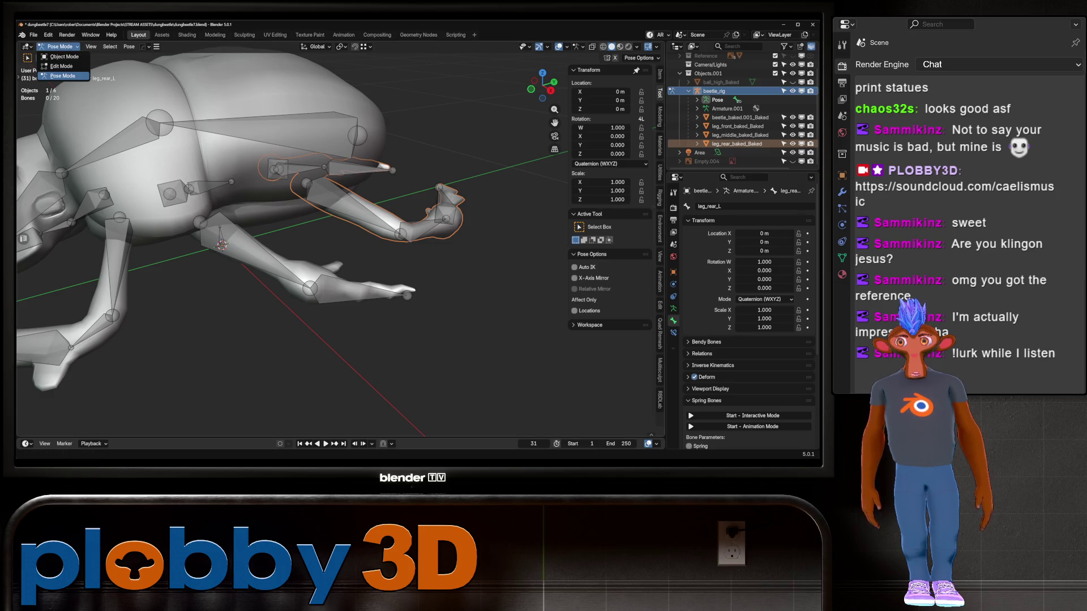
click(59, 57)
click(736, 144)
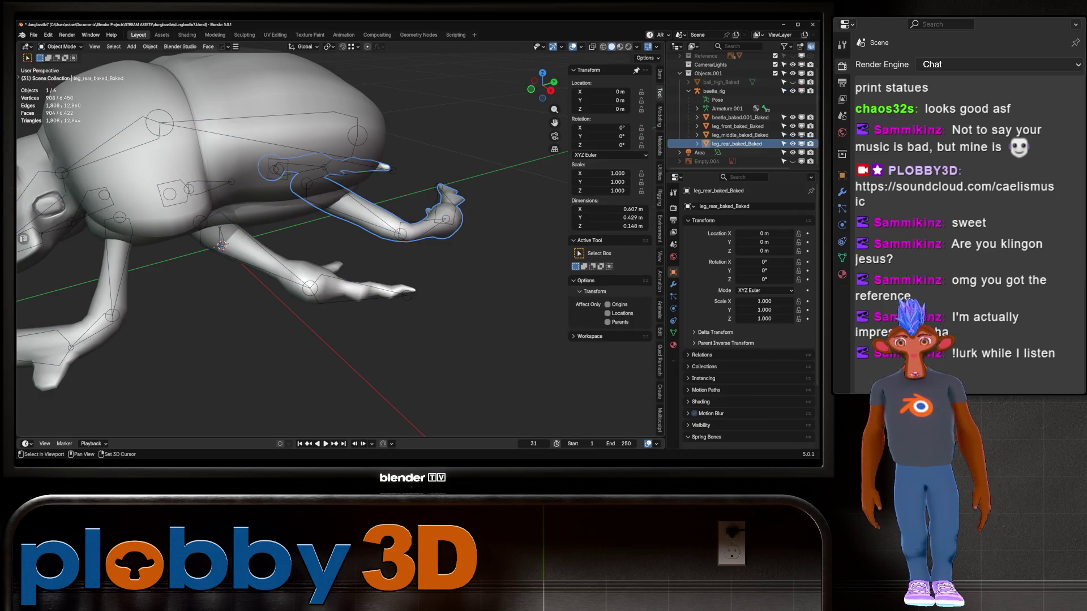
Step: Select the beetle_rig armature together with the leg_rear_baked_Baked mesh, undoing a stray deselect
key(alt+a)
click(714, 90)
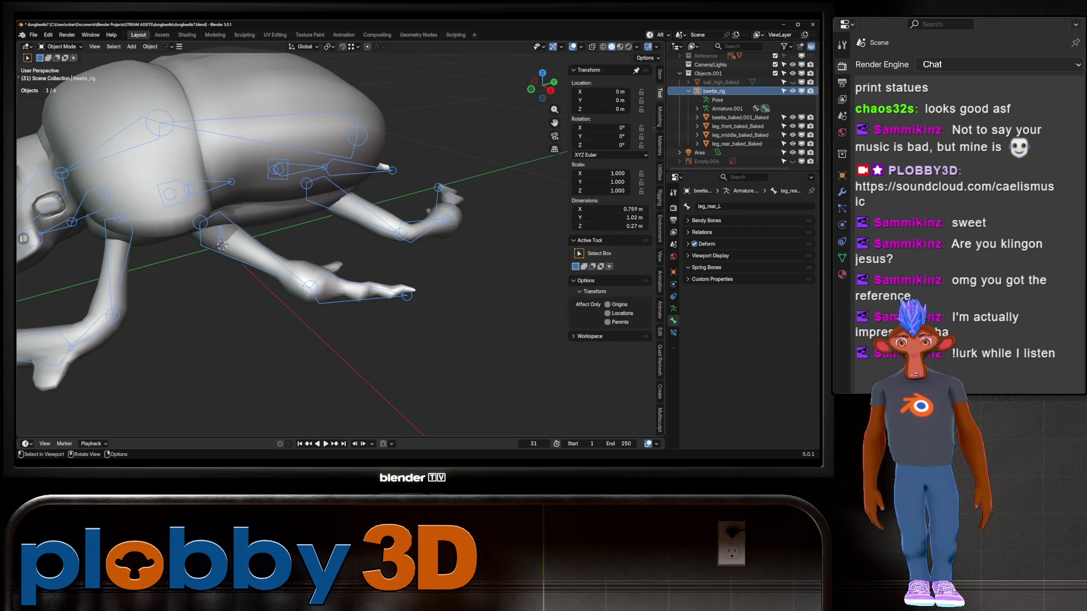
click(736, 143)
key(alt+a)
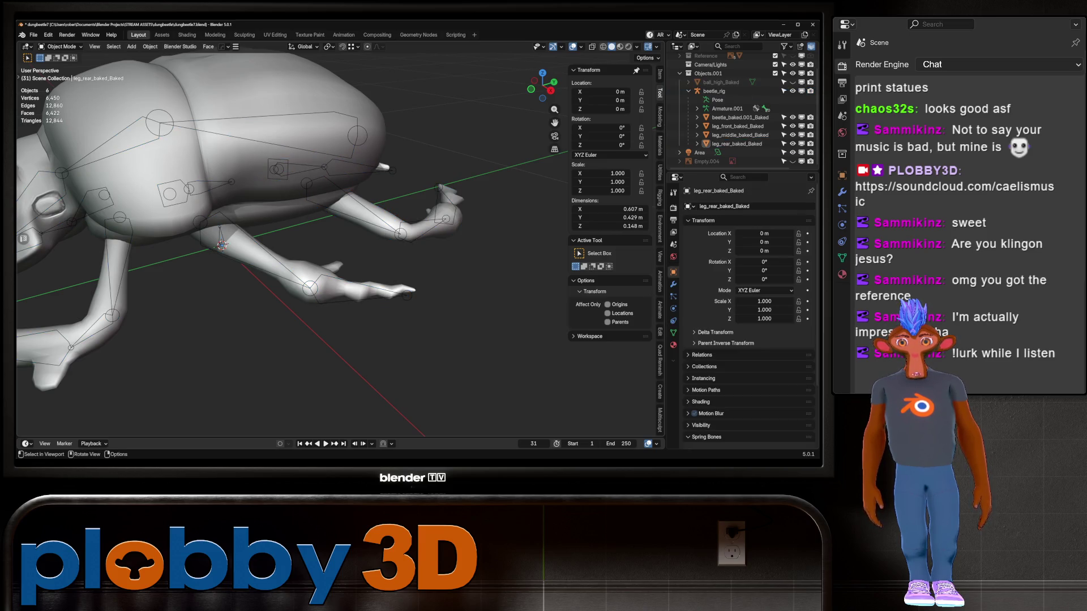
key(ctrl+z)
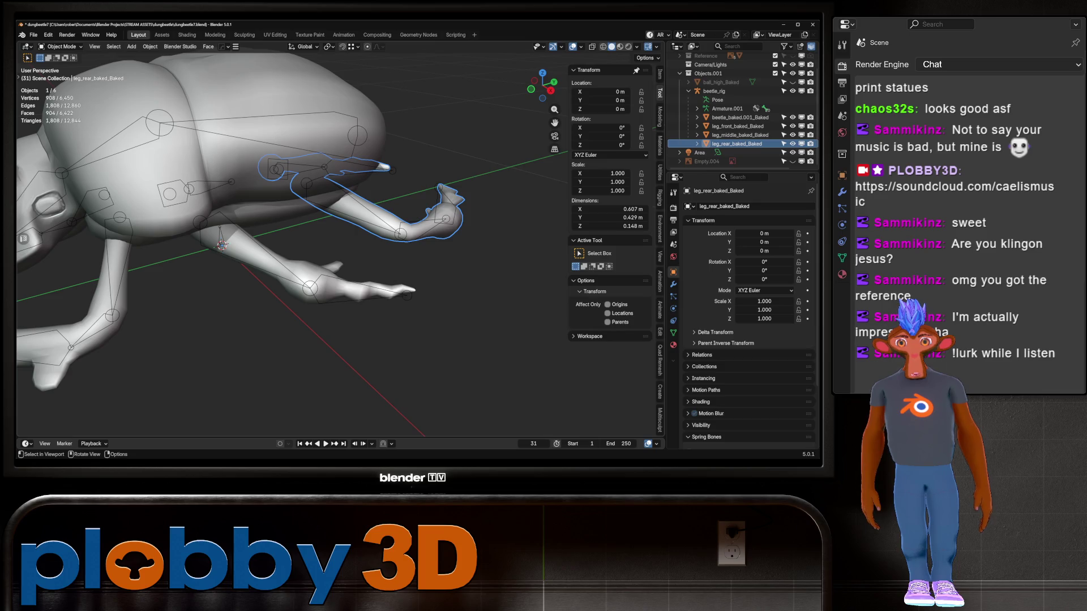
key(ctrl+z)
key(ctrl+z)
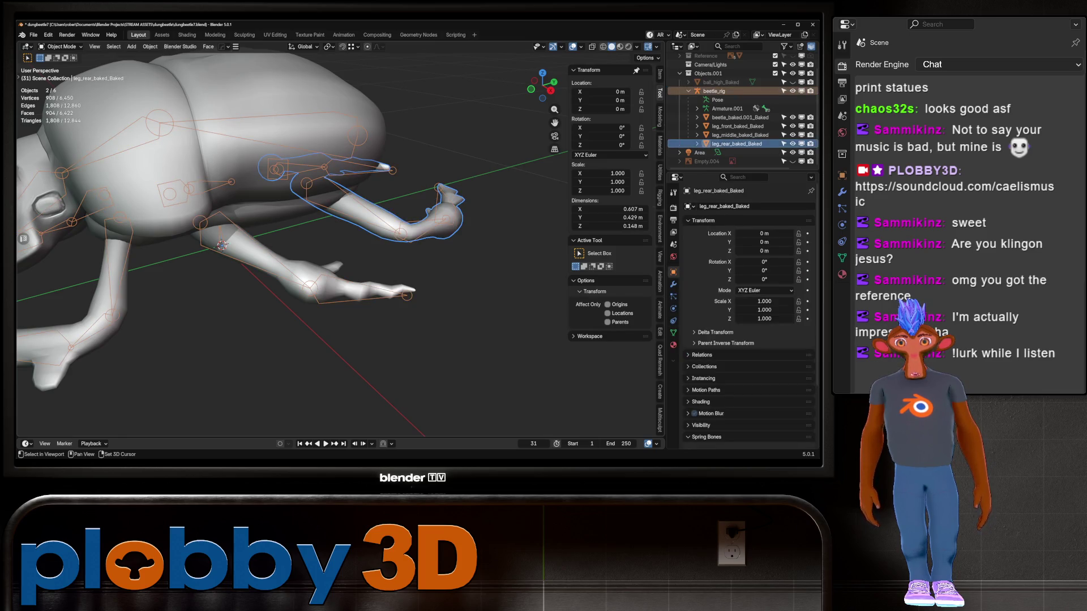
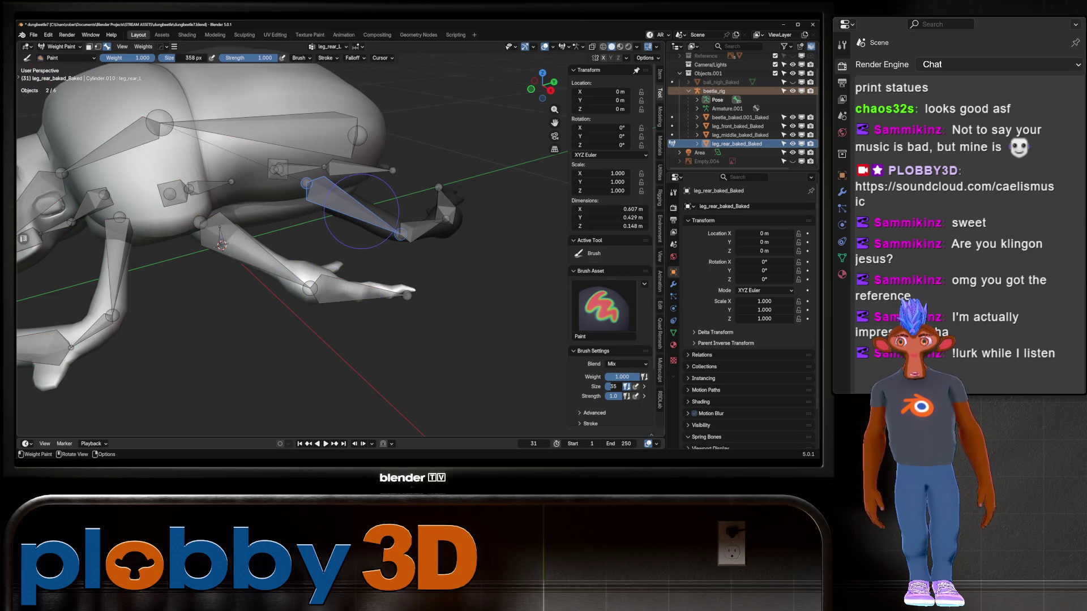
Step: In Edit Mode, select the whole rear leg and assign it to leg_rear_L
key(Tab)
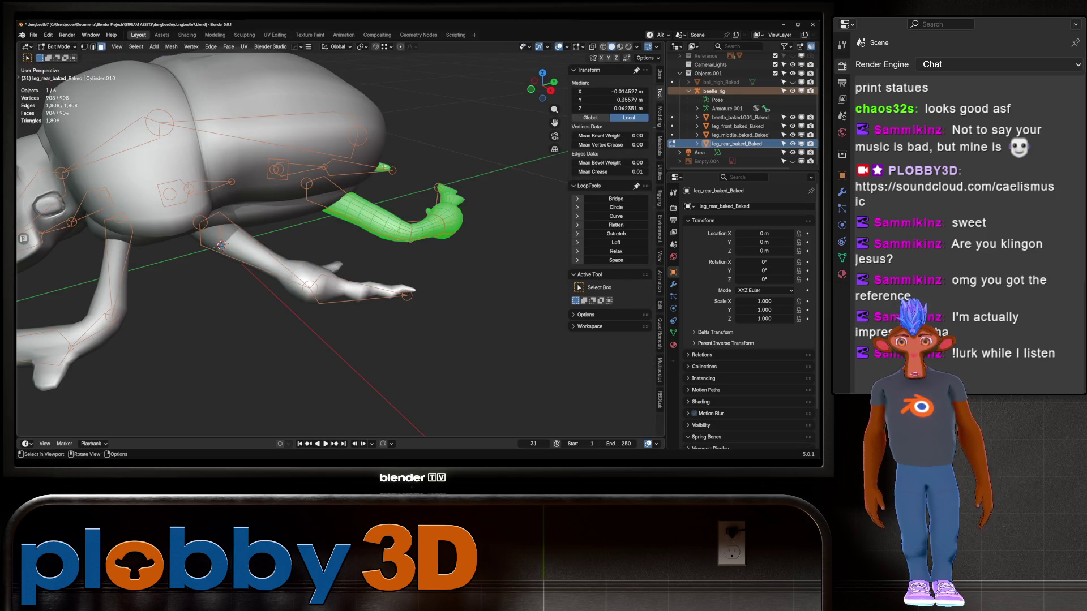
key(alt+a)
key(l)
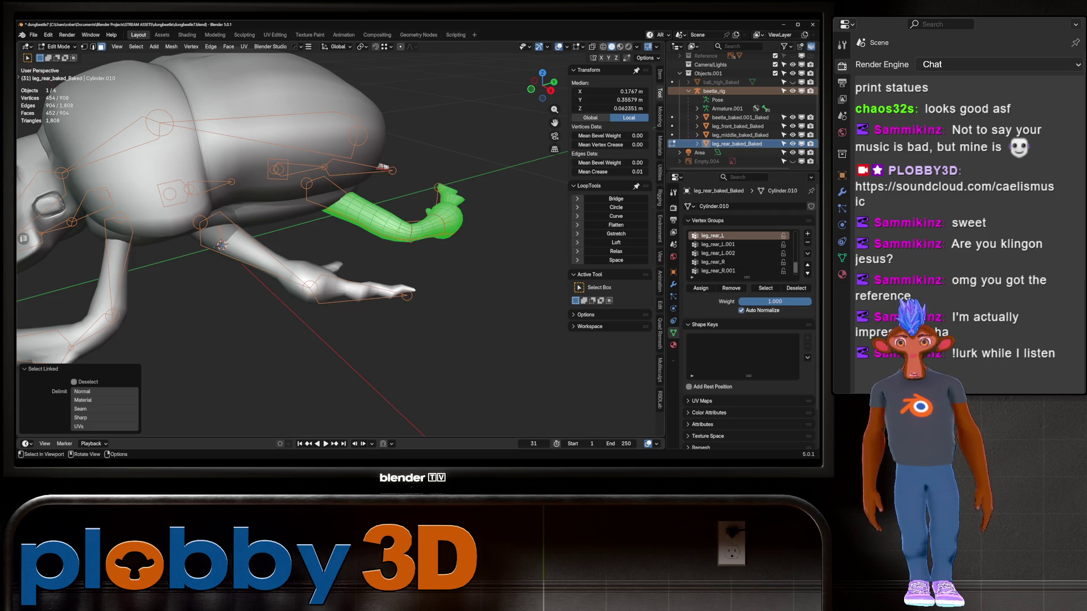
click(700, 288)
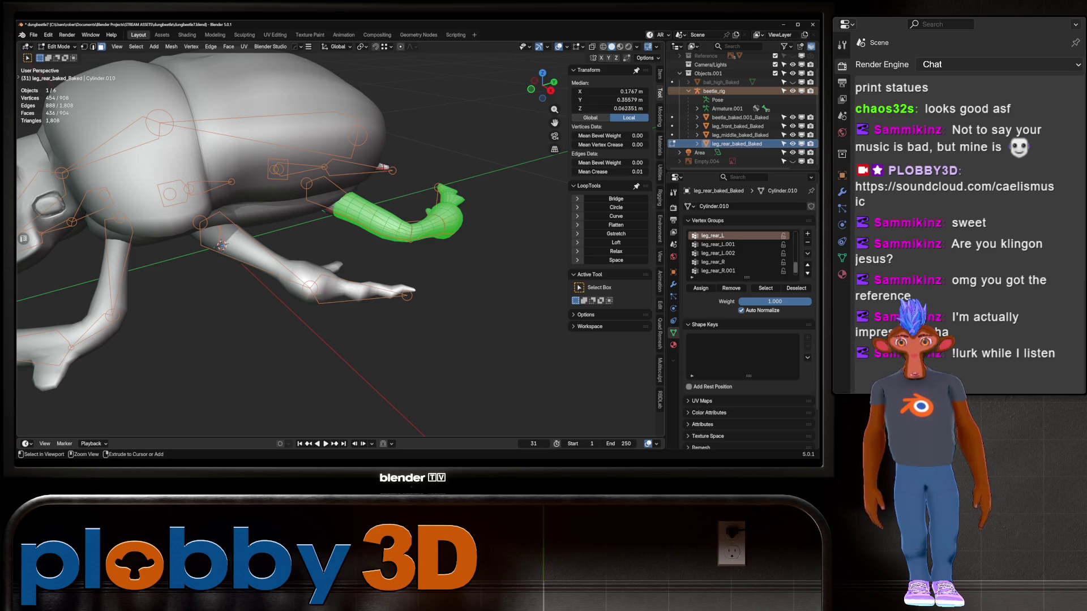
Step: Shrink the selection twice, assigning the rest to leg_rear_L.001 and the foot tip to leg_rear_L.002
key(ctrl+KP_Subtract)
key(ctrl+KP_Subtract)
key(ctrl+KP_Subtract)
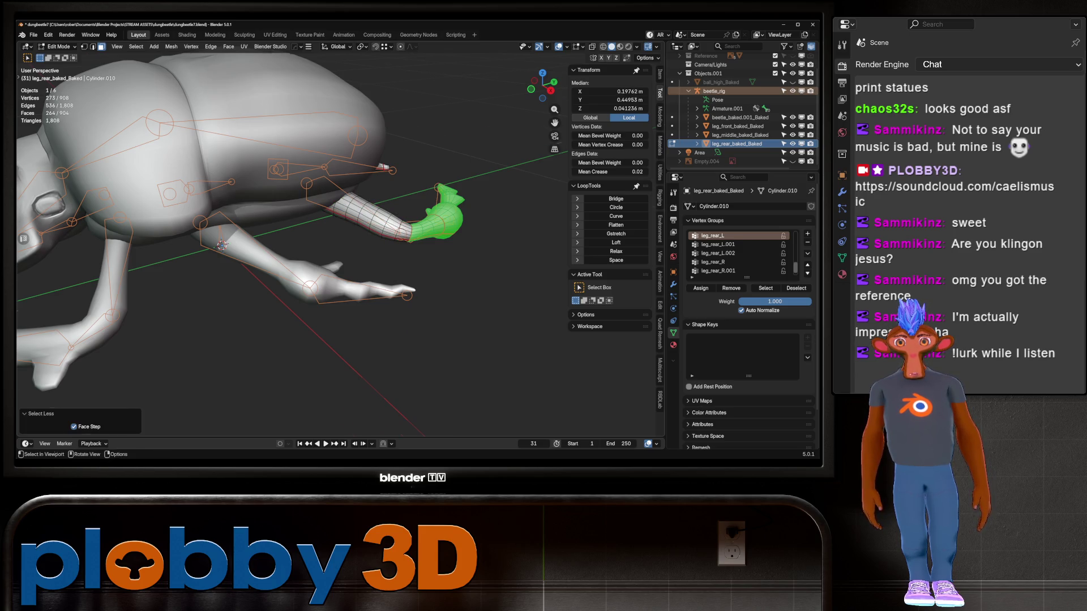
middle_drag(222, 244, 238, 142)
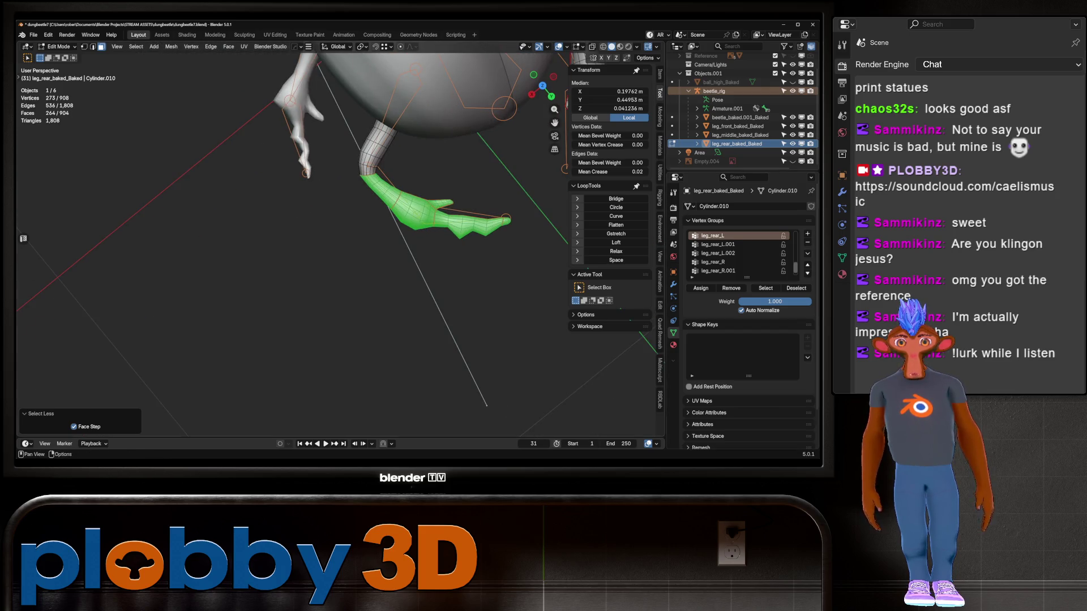
click(717, 245)
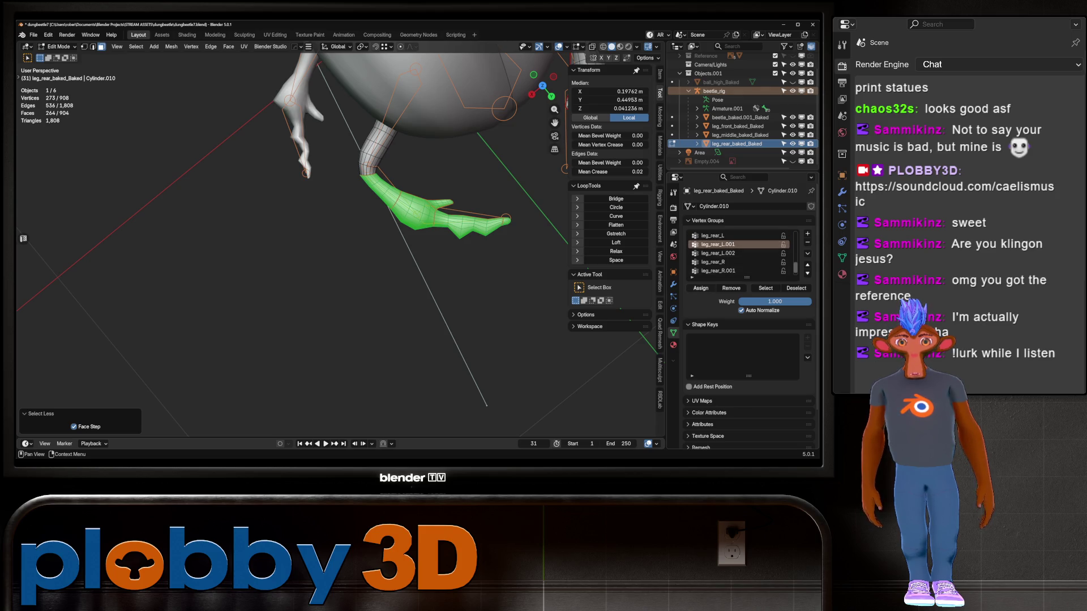
click(700, 288)
key(ctrl+KP_Subtract)
key(ctrl+KP_Subtract)
key(ctrl+KP_Subtract)
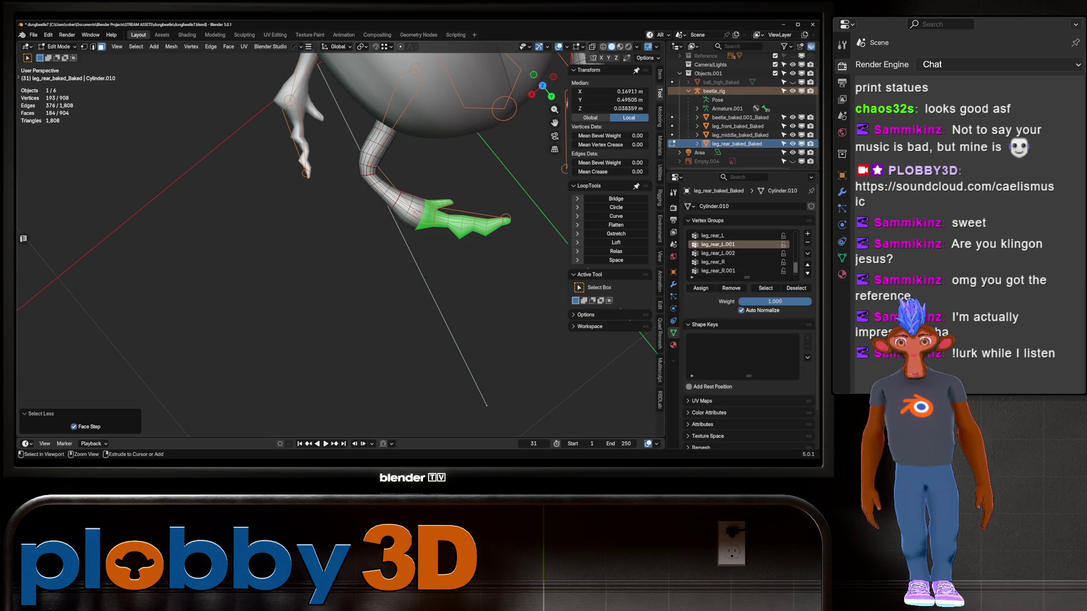
click(718, 253)
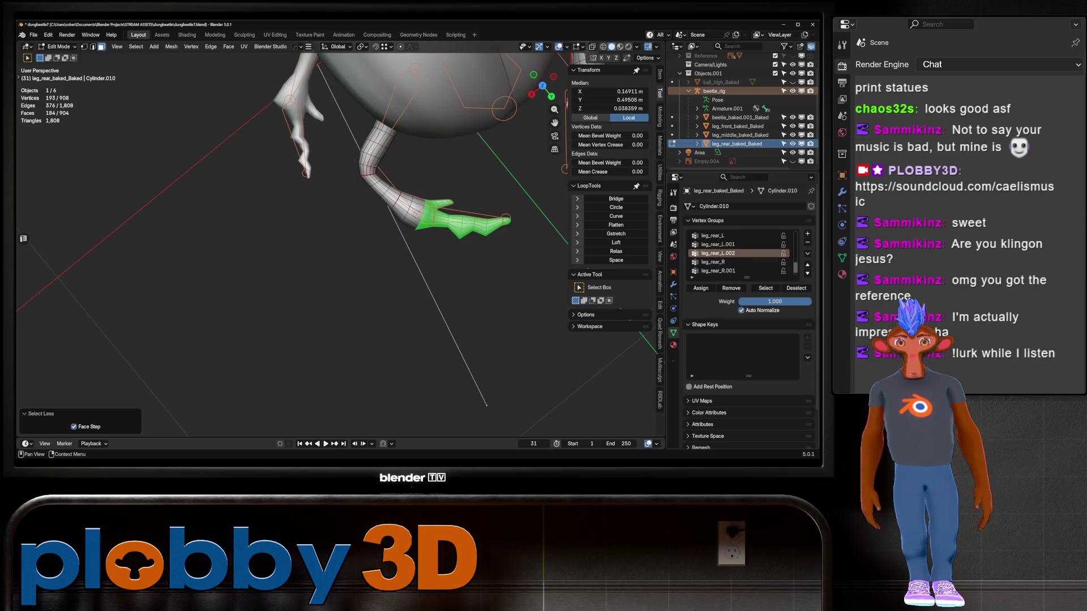
click(700, 288)
key(ctrl+Tab)
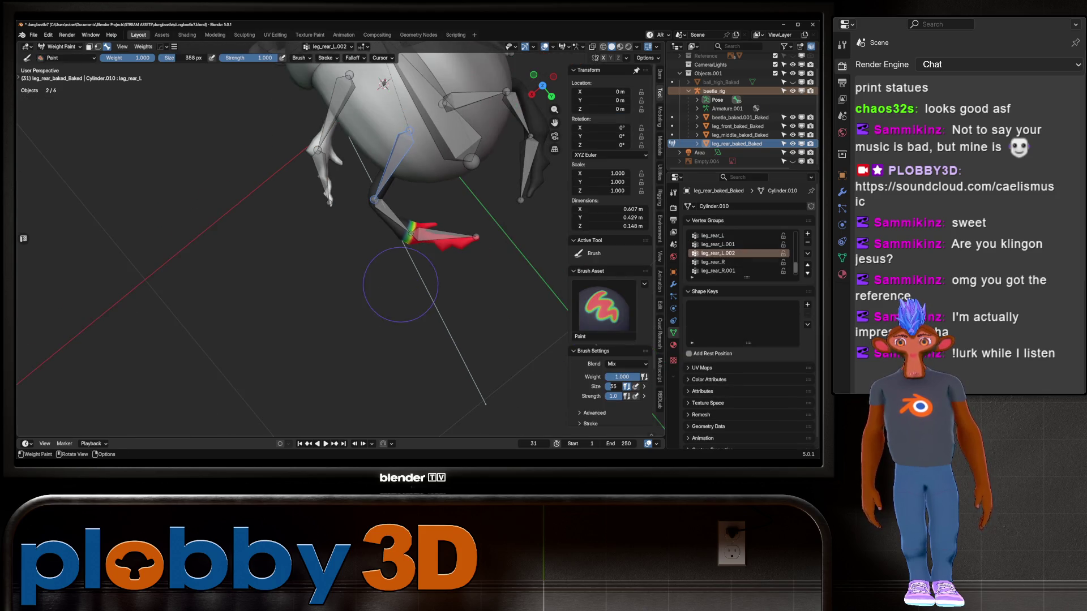
Step: Inspect the middle and upper rear-leg bone weights and test-rotate the leg, then cancel
click(397, 215)
scroll(380, 206, up, 5)
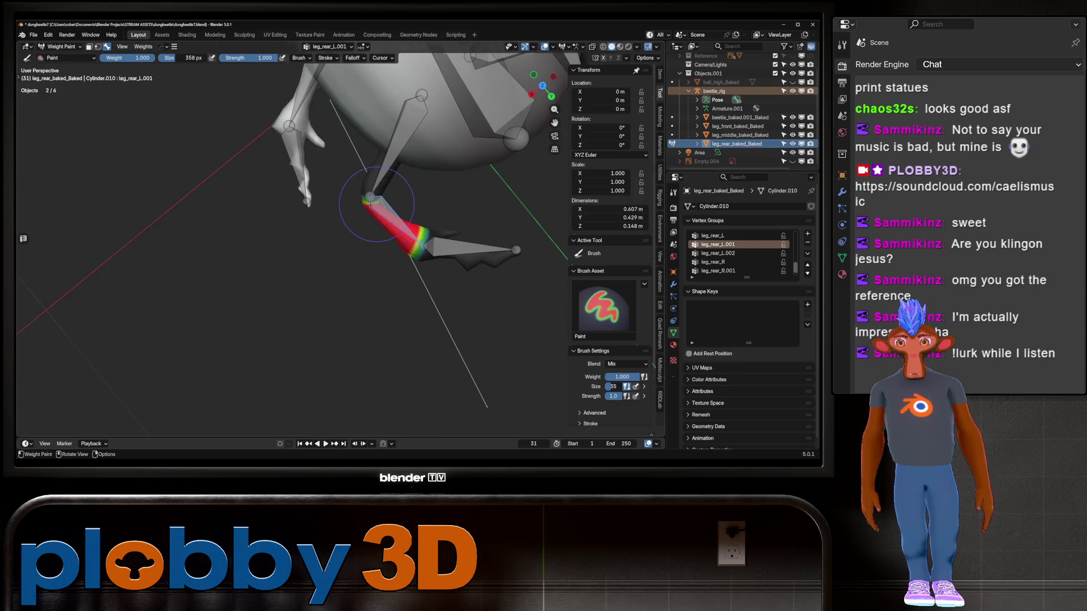
scroll(437, 271, down, 6)
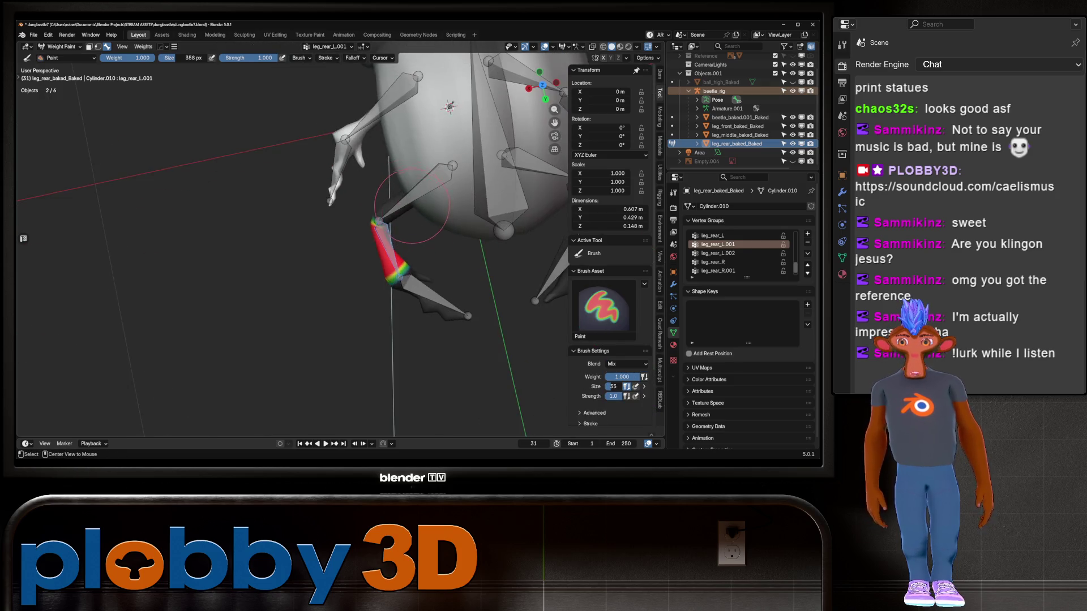
ctrl+click(408, 238)
mouse_move(407, 237)
middle_down()
mouse_move(476, 122)
mouse_move(448, 182)
mouse_move(333, 235)
mouse_move(404, 293)
middle_up()
key(r)
key(y)
right_click(470, 202)
Step: Check the front leg bone, toggle Edit Mode and back, and select the rear leg tip bone
click(62, 46)
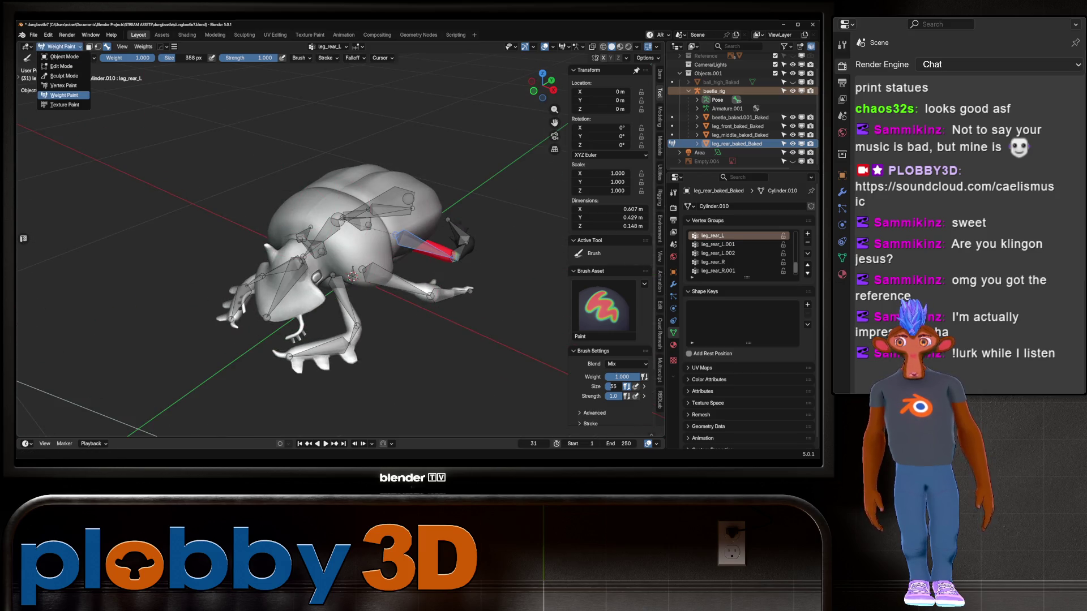
ctrl+click(317, 348)
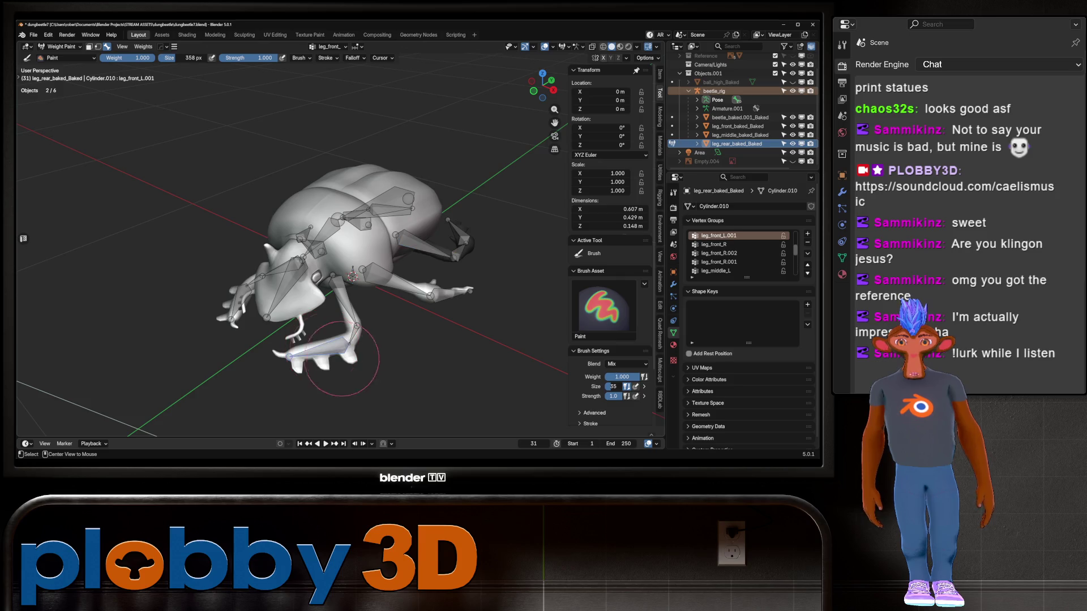
middle_drag(317, 348, 362, 340)
key(Tab)
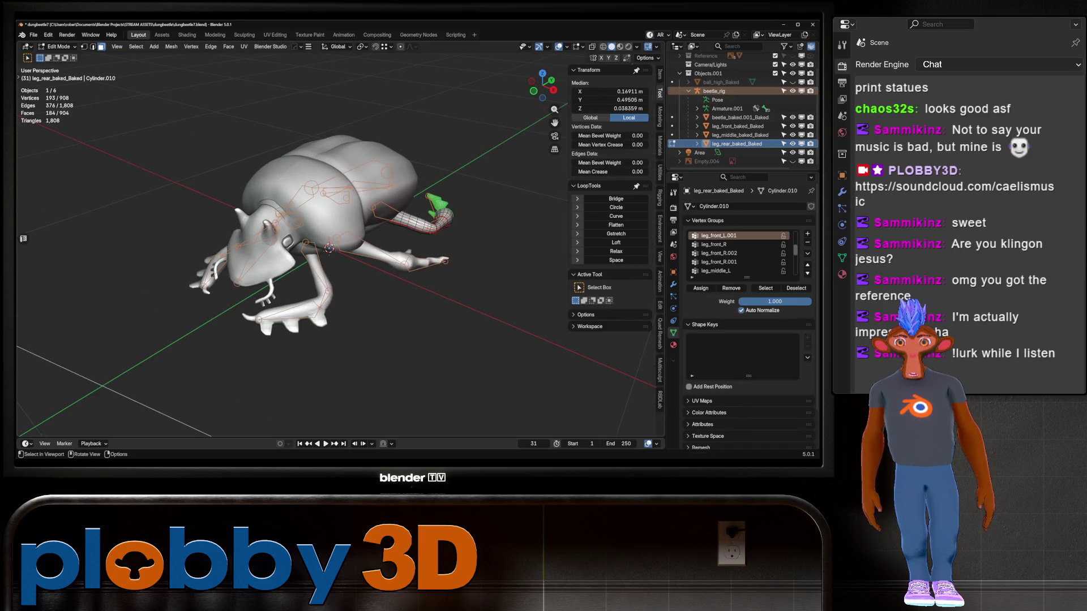
key(Tab)
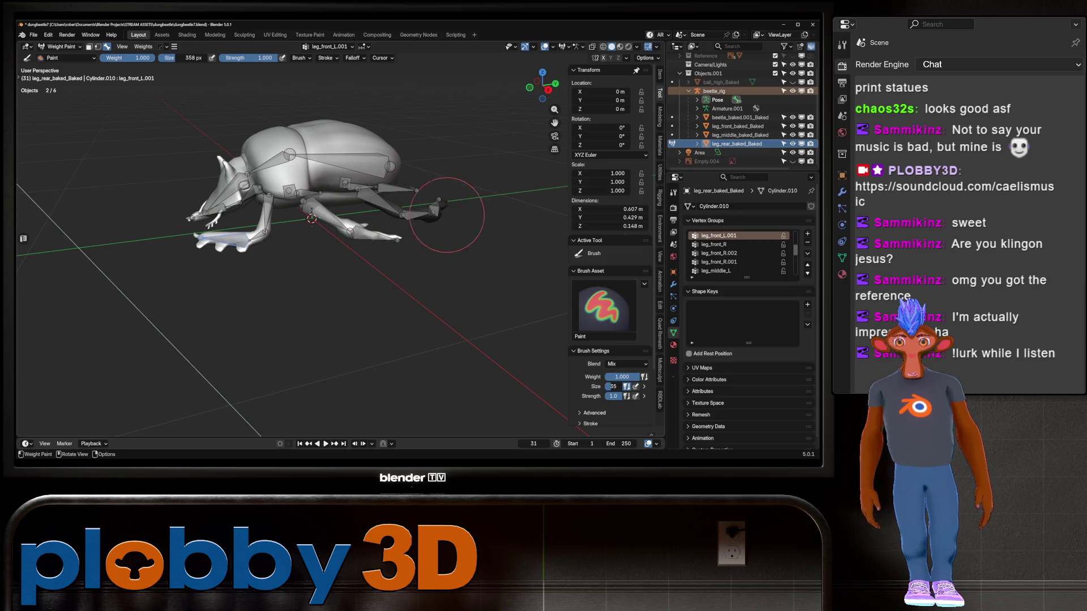
ctrl+click(437, 203)
Step: Smooth the leg_rear_L.002 tip weights from Quick Favorites and select the upper rear-leg bone
key(q)
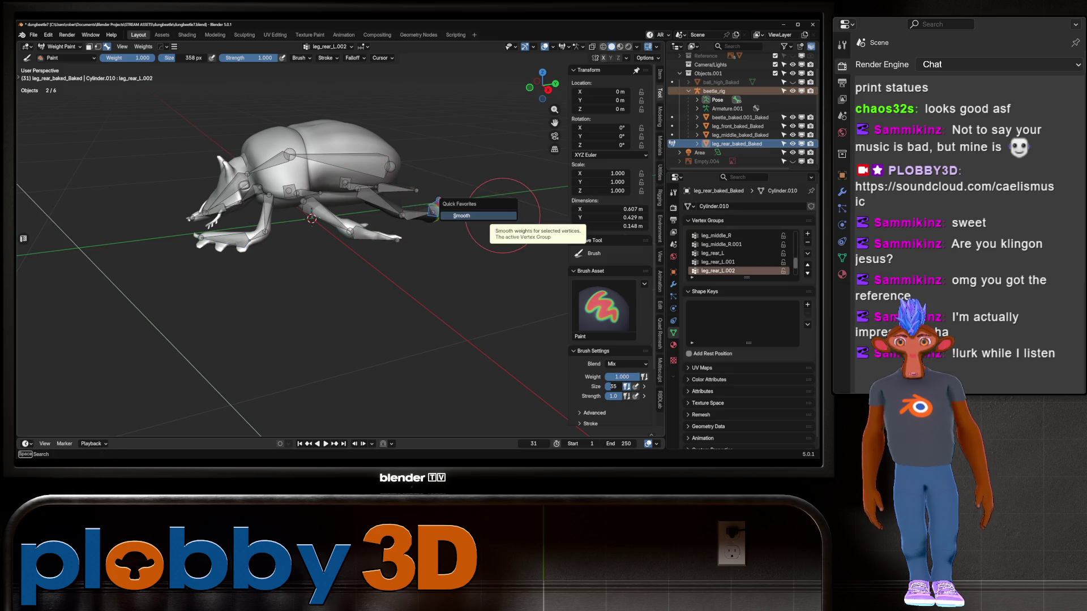
click(502, 216)
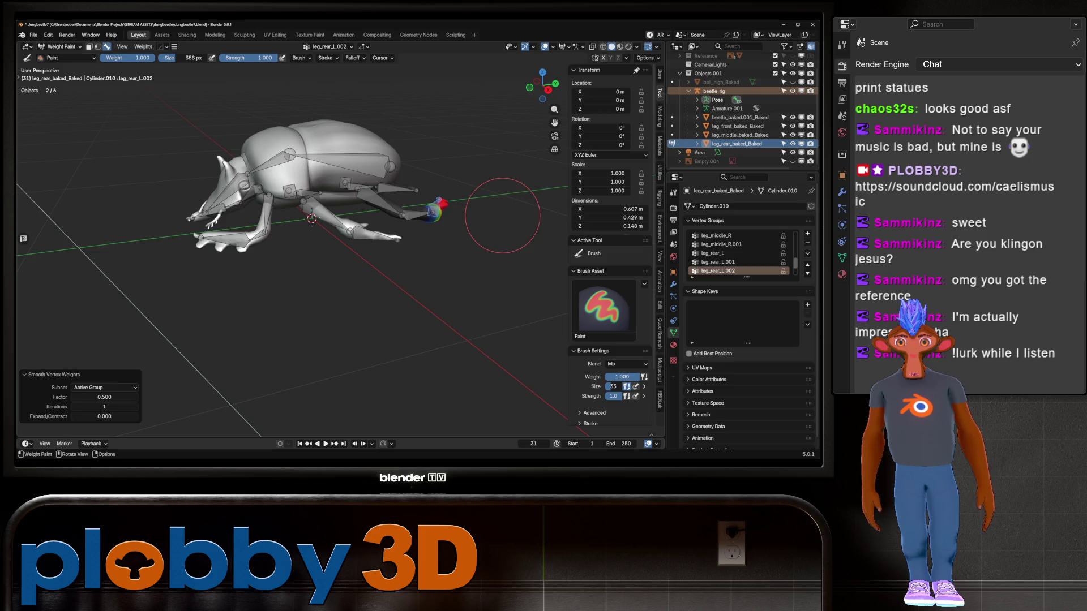
ctrl+click(408, 212)
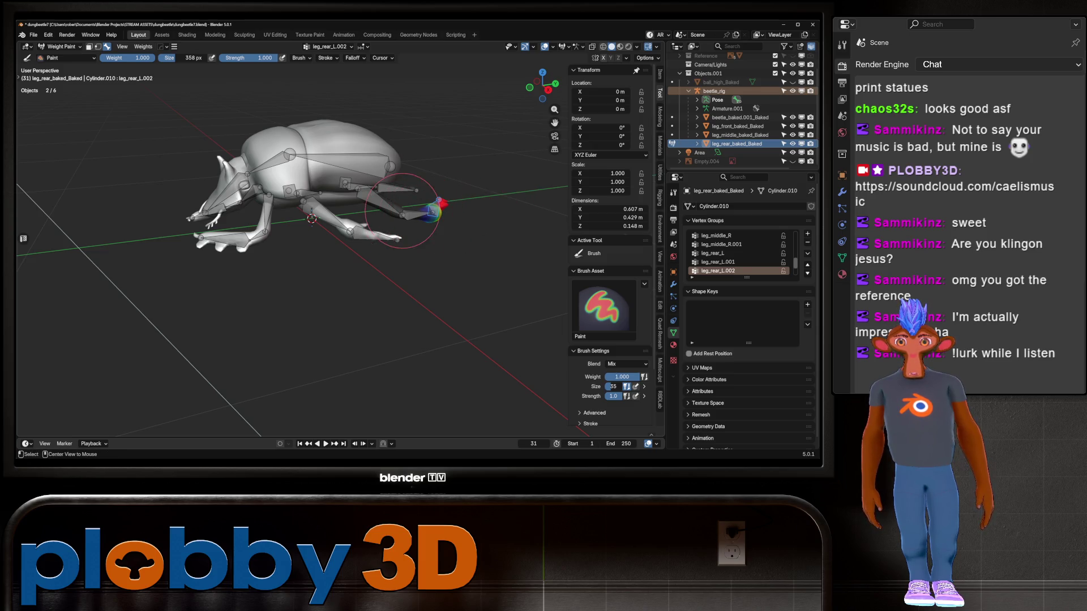
ctrl+click(384, 199)
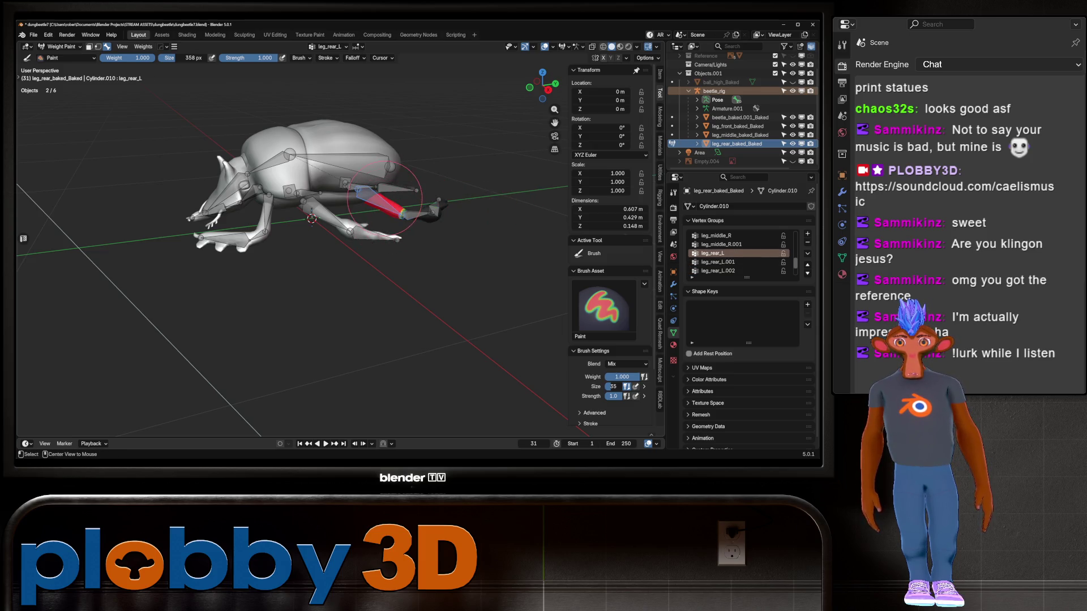
key(q)
click(453, 210)
Step: Review the upper, middle and tip rear-leg bone weights after toggling Edit Mode
key(Tab)
mouse_move(414, 227)
middle_down()
mouse_move(321, 190)
mouse_move(340, 192)
middle_up()
key(Tab)
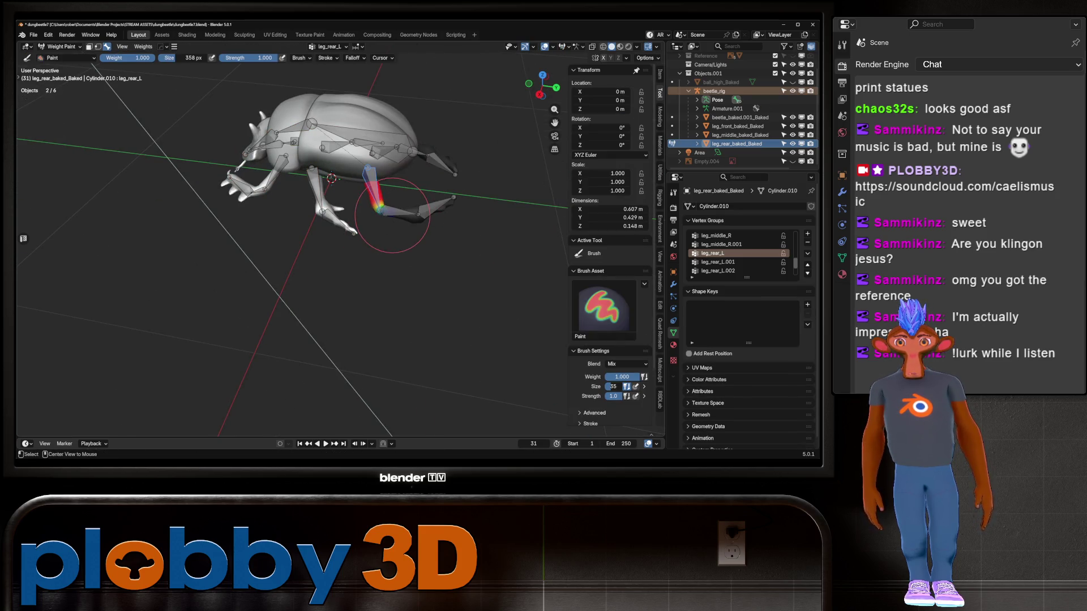
ctrl+click(392, 215)
ctrl+click(434, 205)
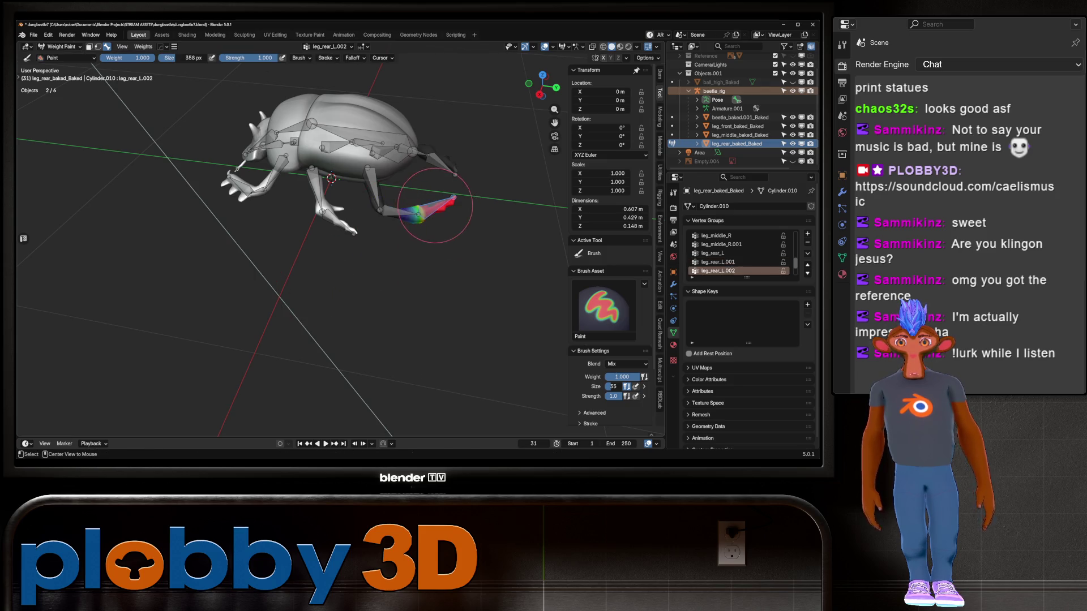
middle_drag(444, 218, 452, 206)
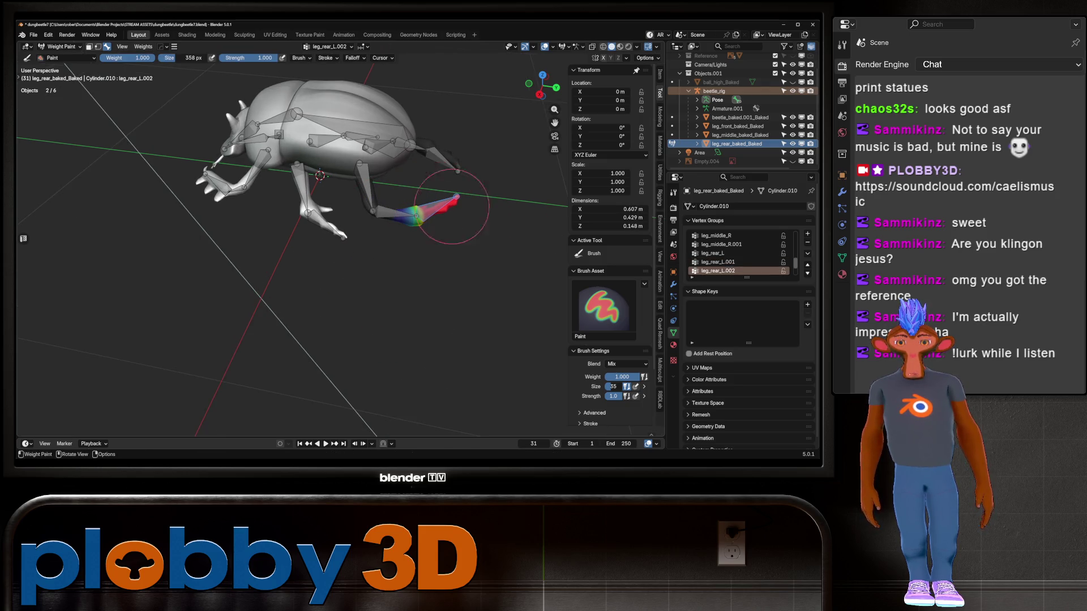
ctrl+click(367, 190)
ctrl+click(399, 214)
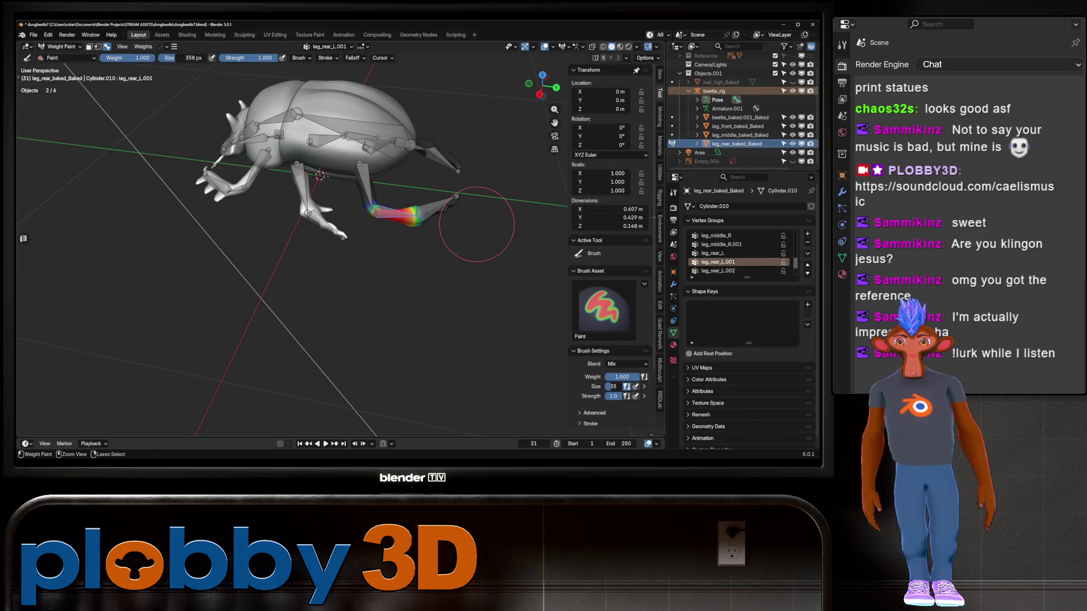
ctrl+click(477, 221)
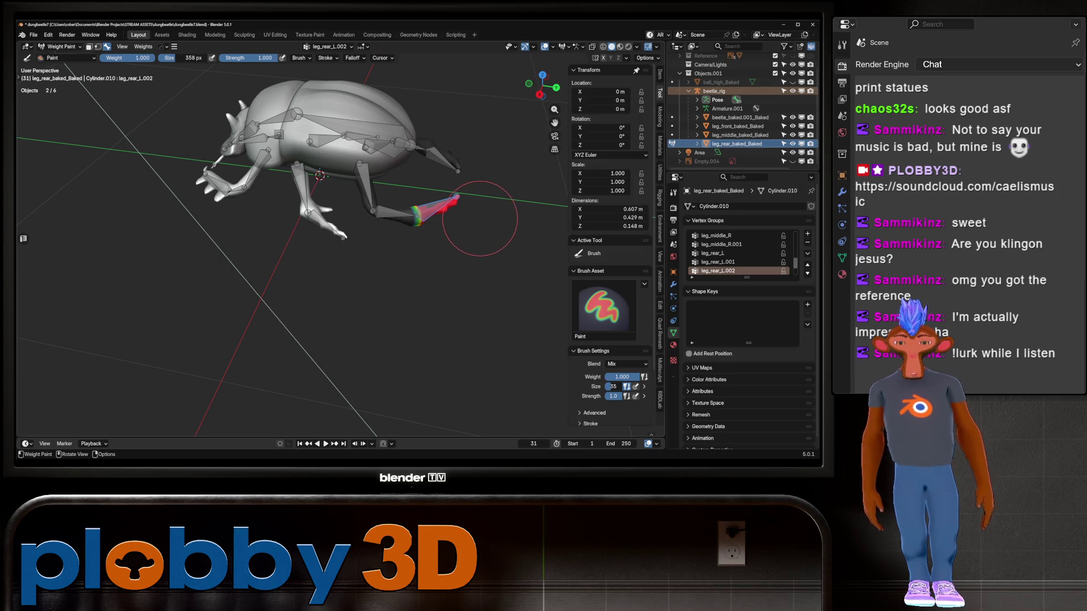
Step: Test-rotate the leg tip around Z, cancel, and smooth the tip group's weights again
key(r)
key(z)
right_click(461, 250)
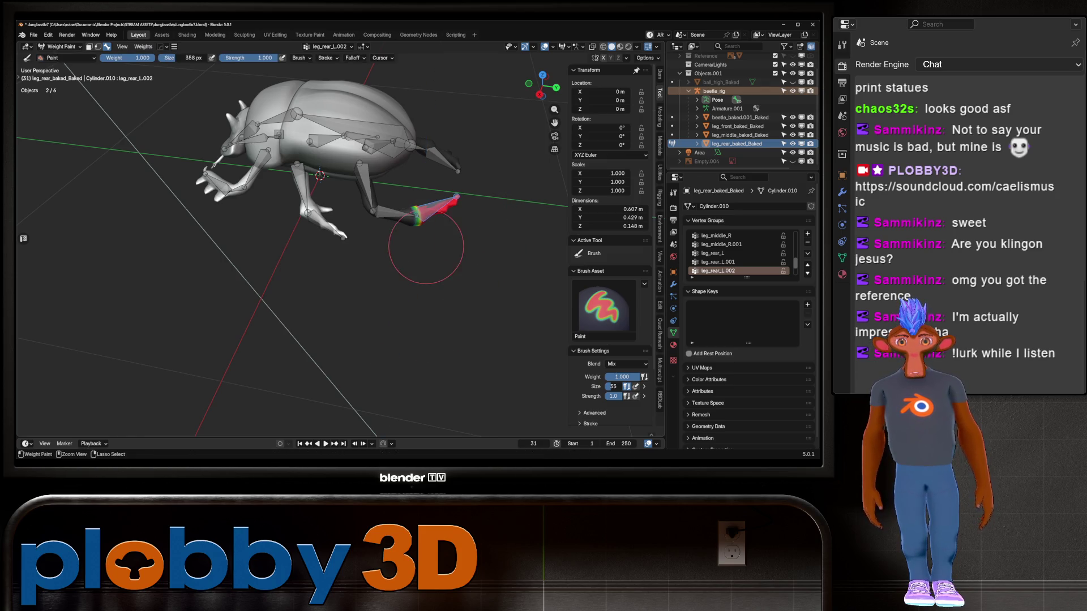
right_click(460, 255)
key(q)
click(458, 181)
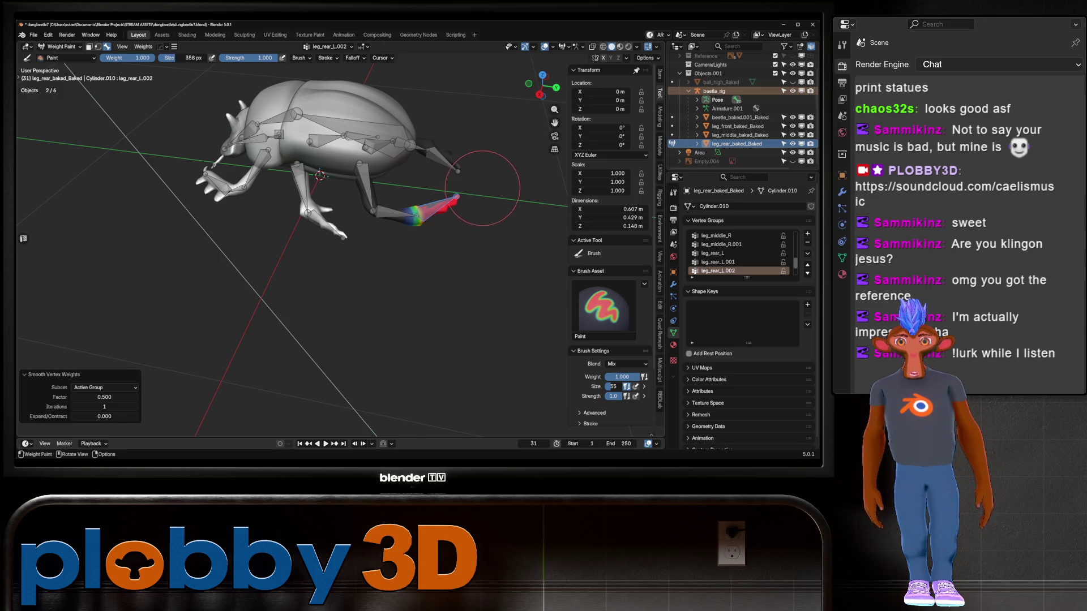
Step: Test-rotate the leg around Z, cancel, and smooth the leg_rear_L.001 group's weights
key(r)
key(z)
right_click(485, 279)
key(shift+ctrl+x)
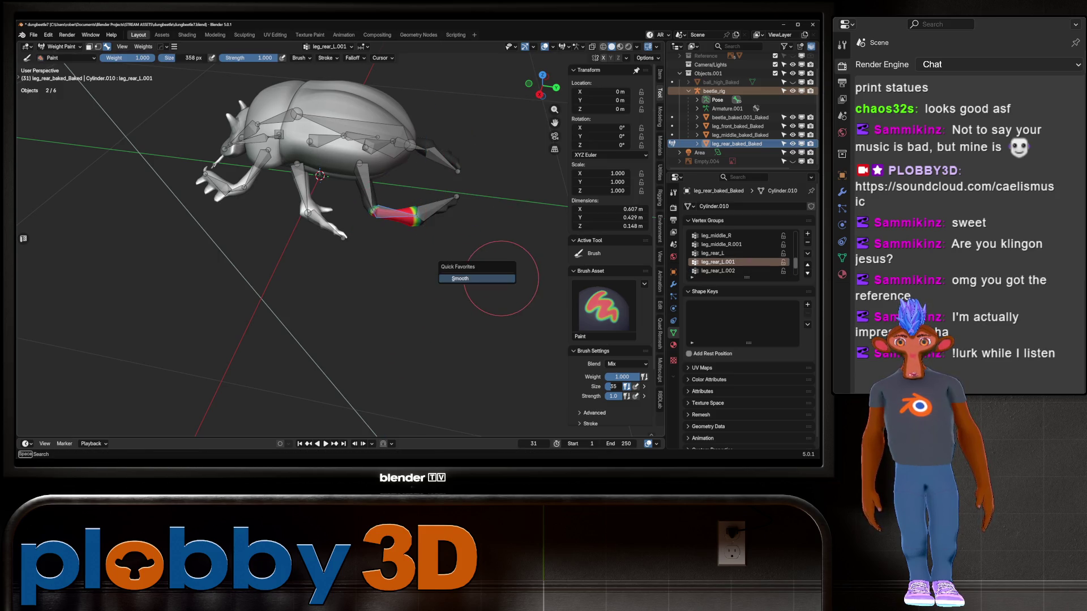
click(478, 282)
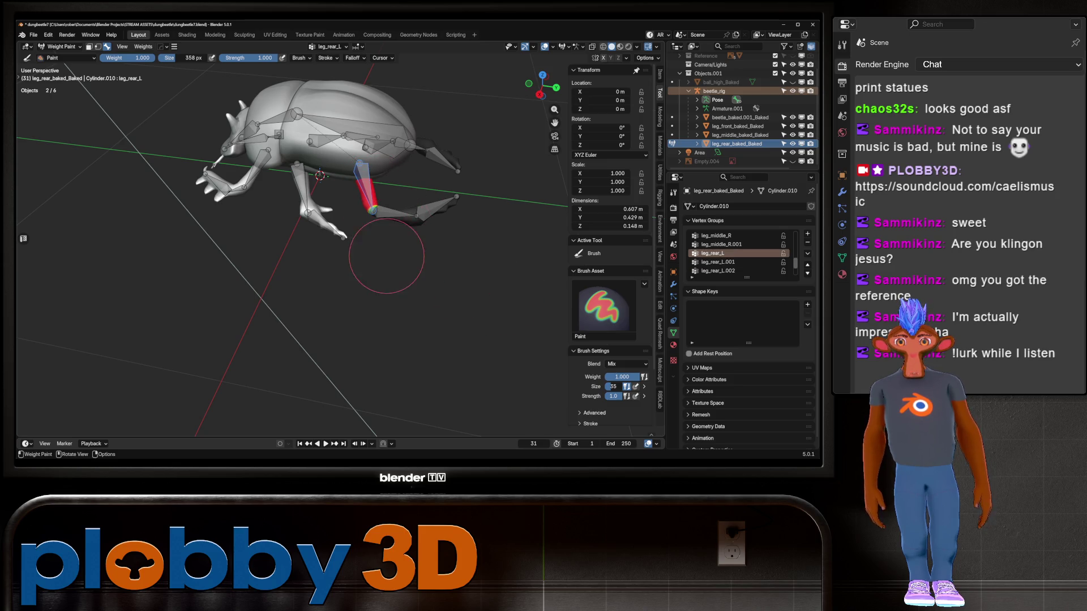
key(shift+ctrl+x)
Step: Select the upper rear-leg bone and review the beetle from new angles
click(447, 260)
mouse_move(398, 262)
middle_down()
mouse_move(385, 266)
mouse_move(425, 284)
middle_up()
middle_drag(345, 238, 340, 245)
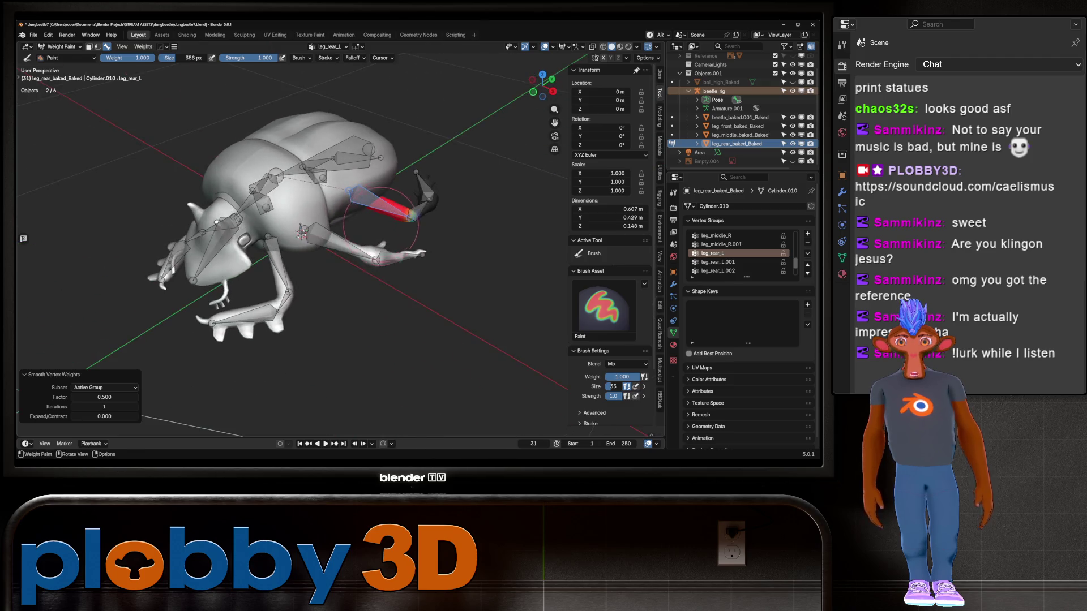
ctrl+click(340, 245)
click(61, 46)
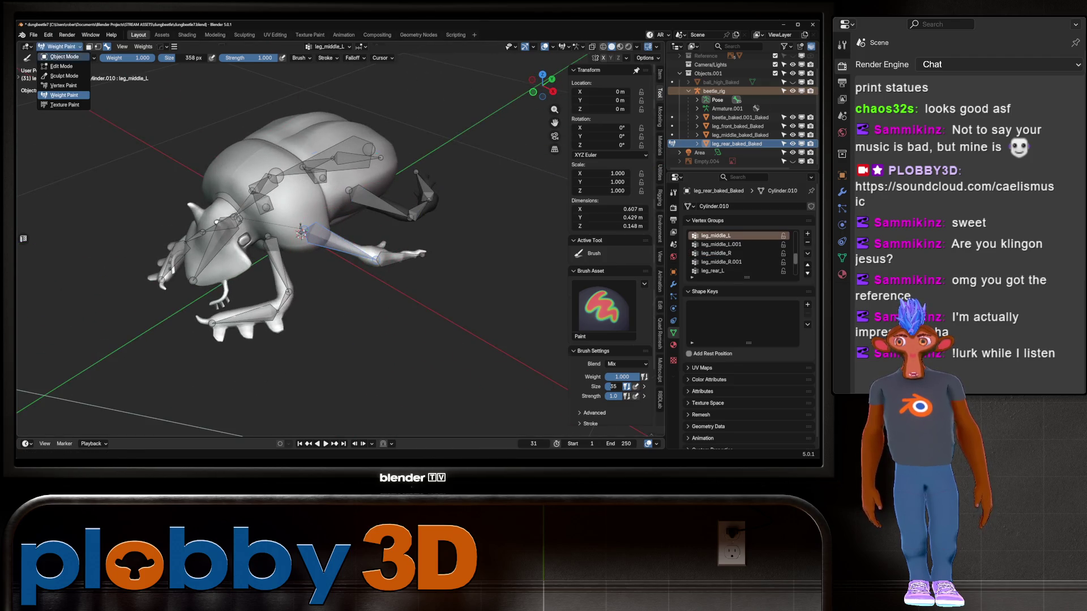
Step: Make the middle leg mesh active and switch it into Weight Paint mode
click(56, 53)
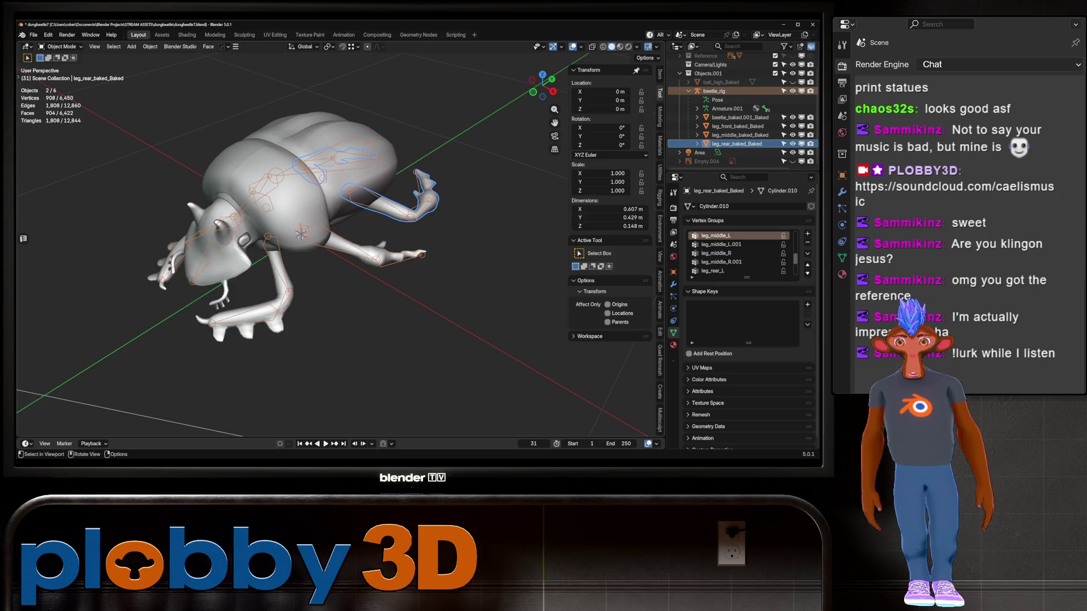
click(374, 256)
click(61, 46)
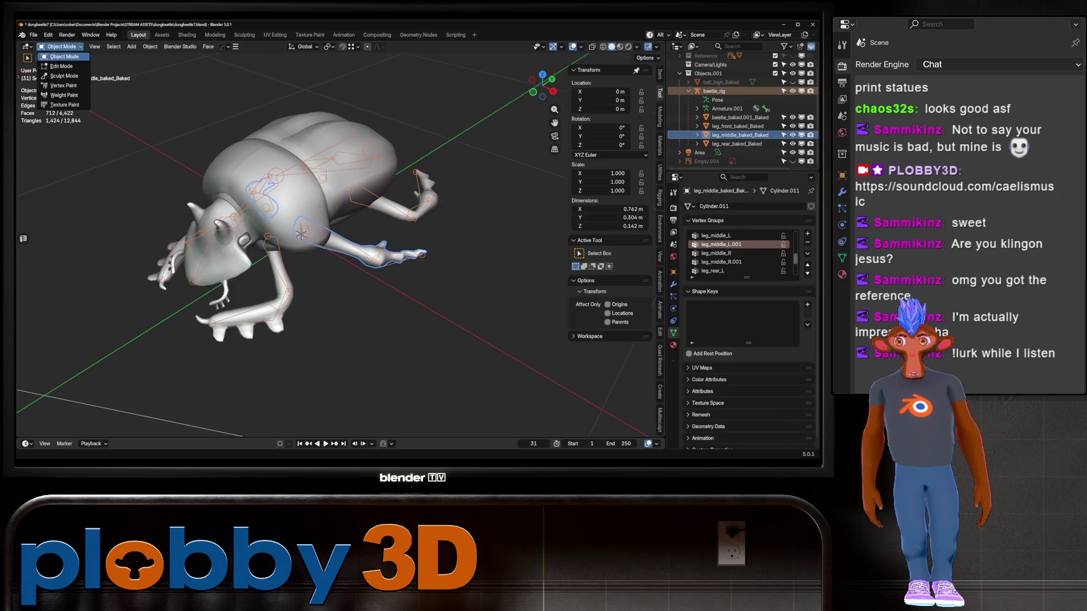
click(57, 95)
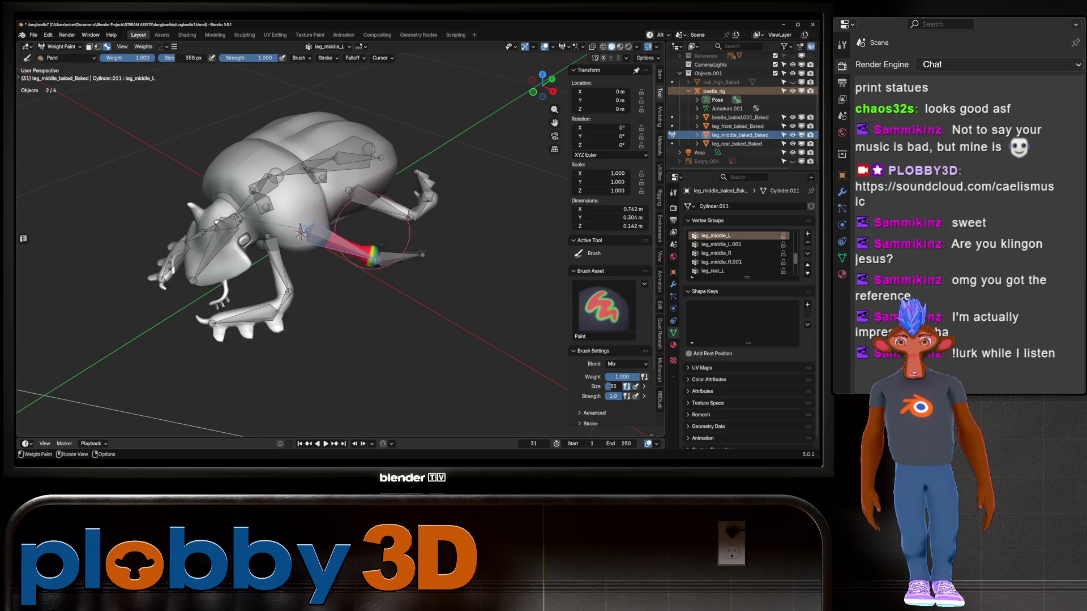
middle_drag(301, 232, 459, 266)
Step: Smooth the middle leg's weights, then the leg_middle_L group's (factor 0.500, one iteration)
key(q)
click(486, 277)
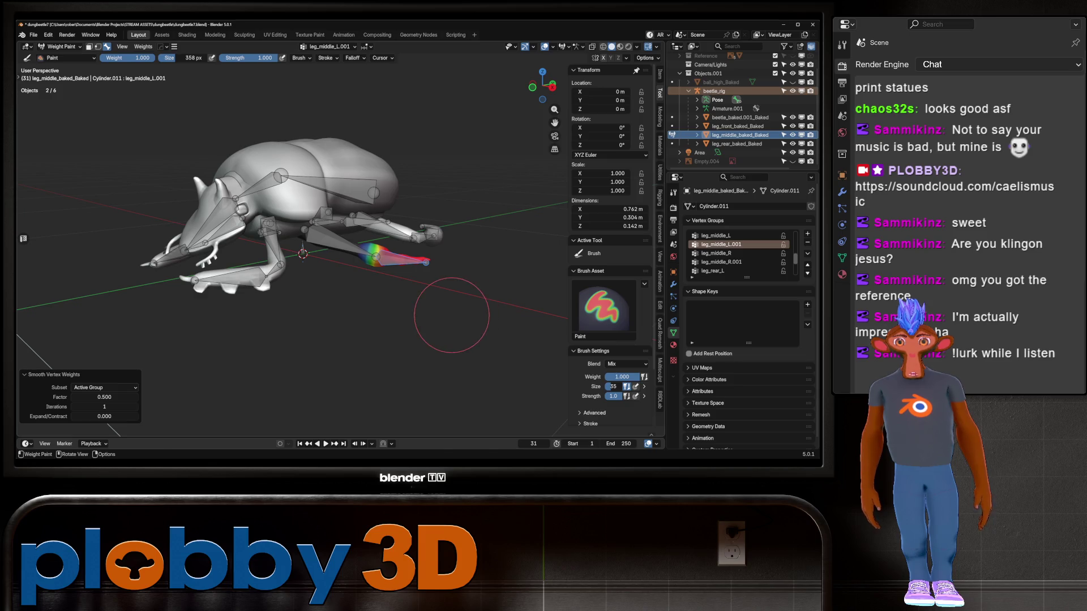
ctrl+click(340, 243)
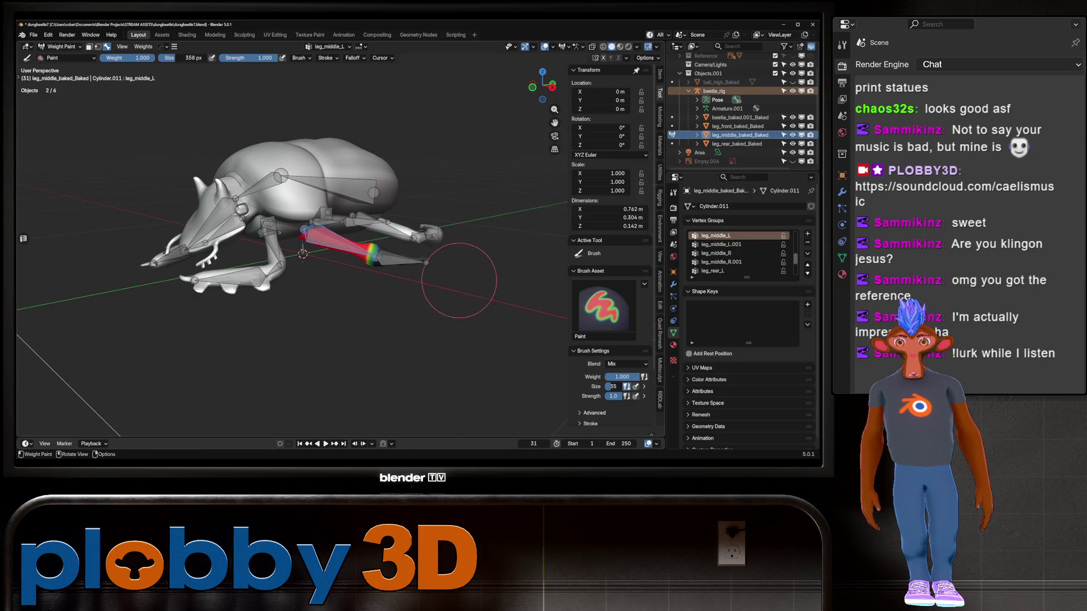
key(q)
click(494, 194)
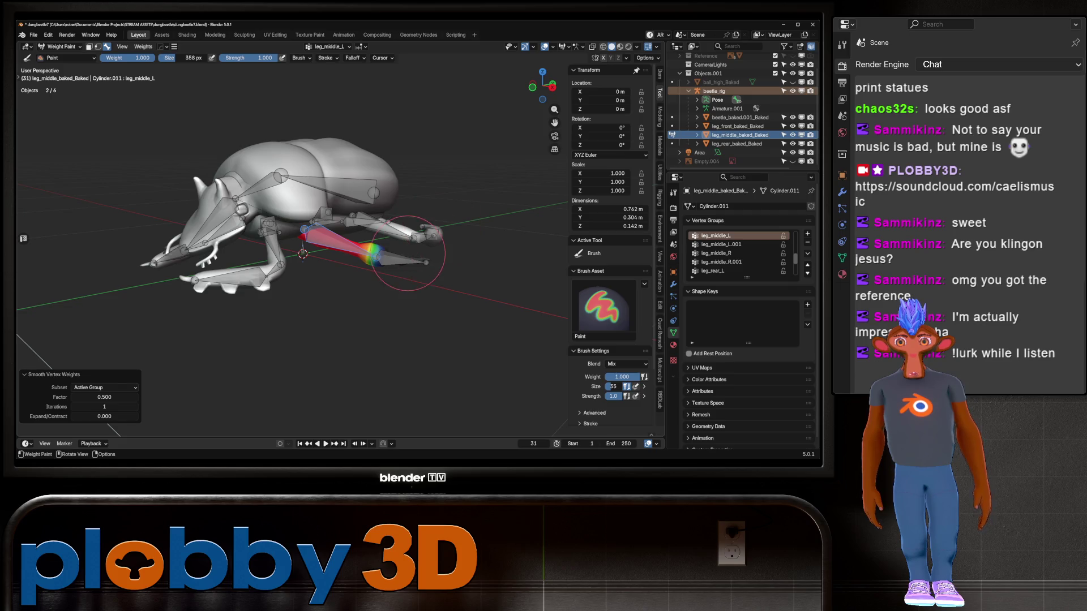
Step: Select the leg_front_L group and return the beetle to Object Mode
ctrl+click(283, 249)
mouse_move(286, 255)
middle_down()
mouse_move(309, 258)
mouse_move(314, 234)
middle_up()
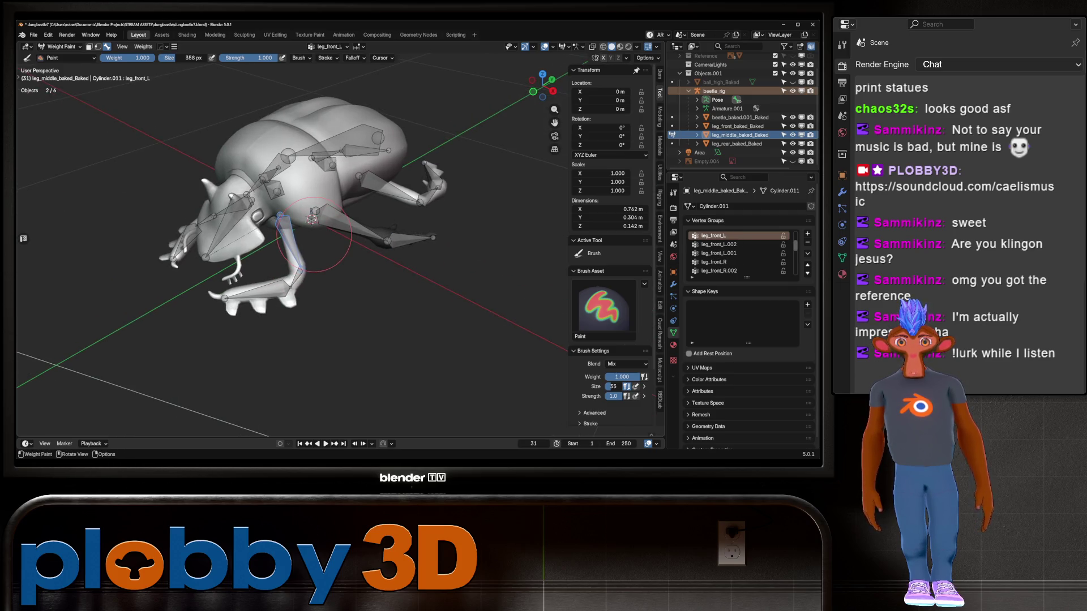
click(60, 47)
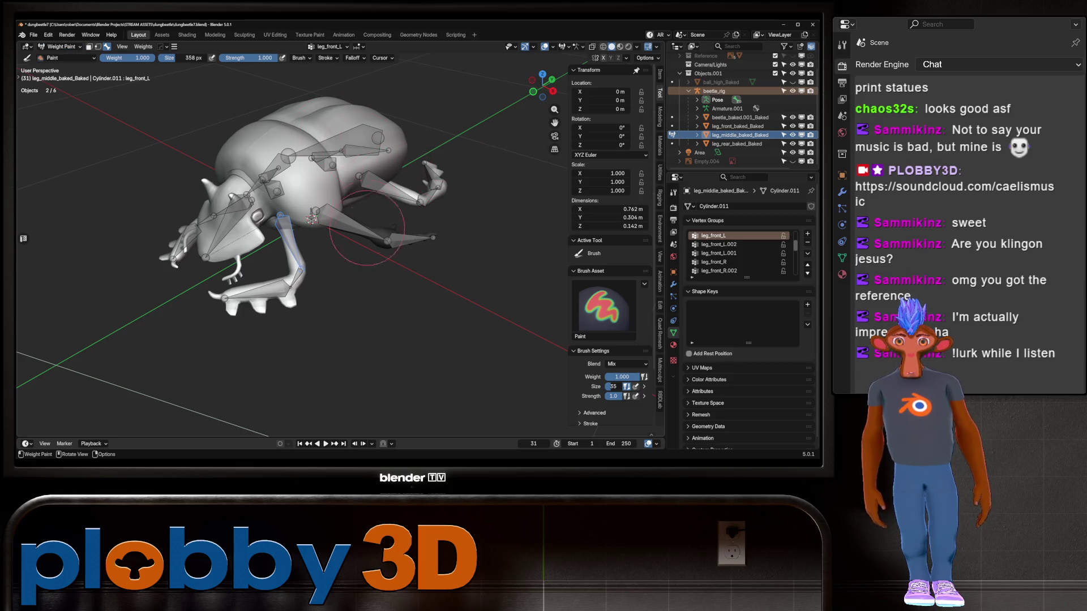
middle_drag(367, 228, 359, 246)
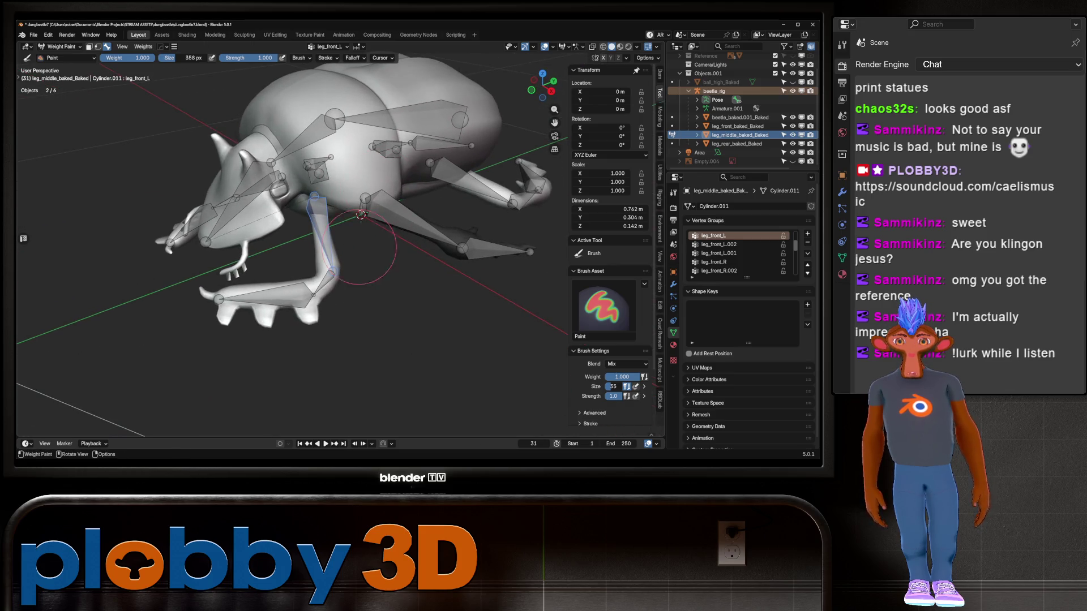
click(61, 47)
click(60, 57)
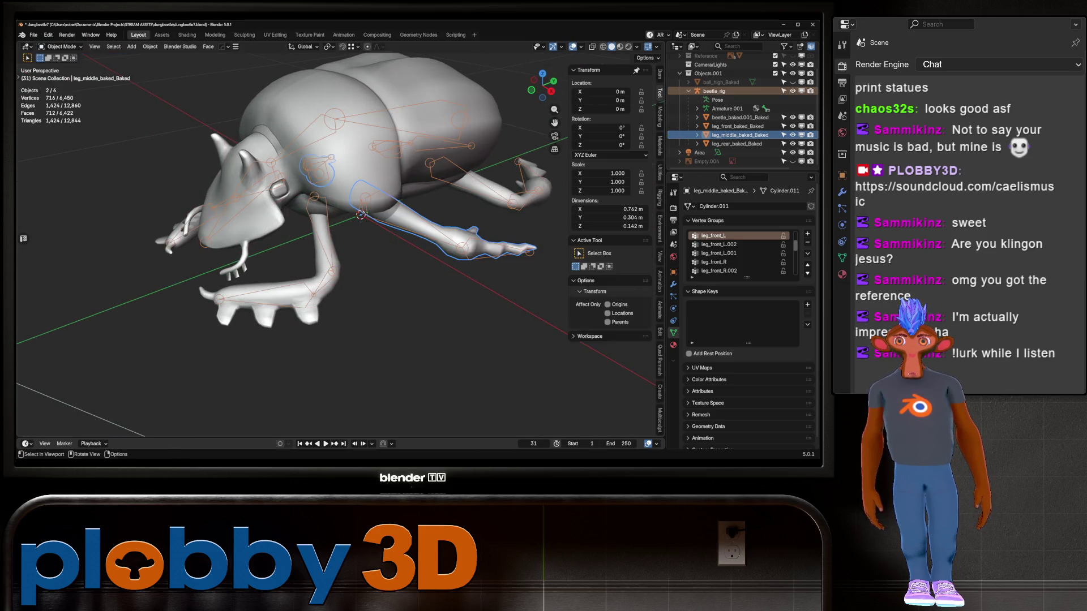
Step: Select the front leg mesh with the beetle rig and enter Weight Paint on the front leg
click(317, 238)
shift+click(317, 238)
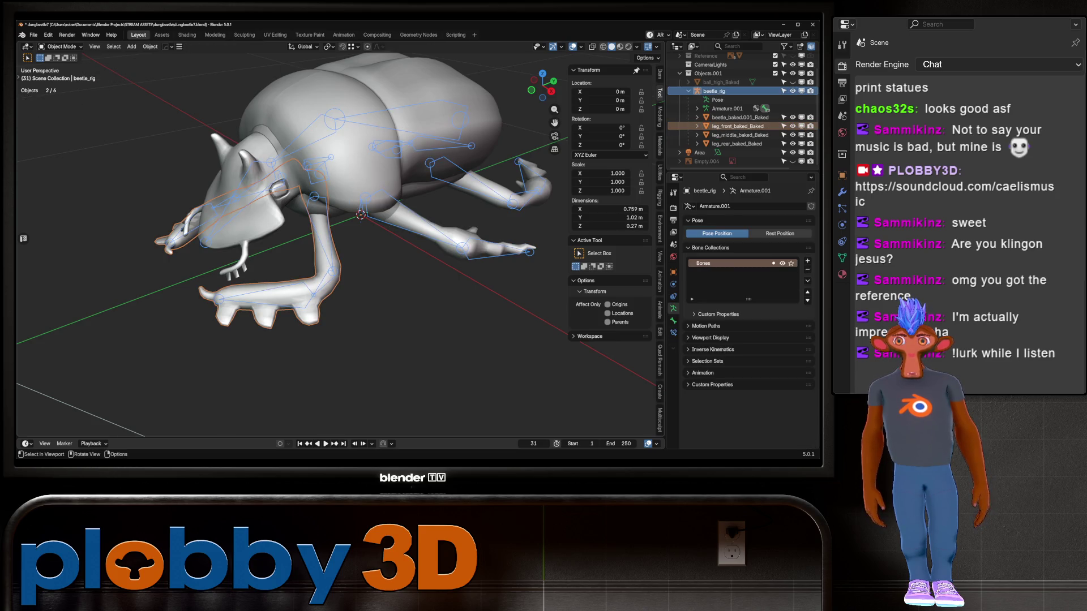
shift+click(317, 238)
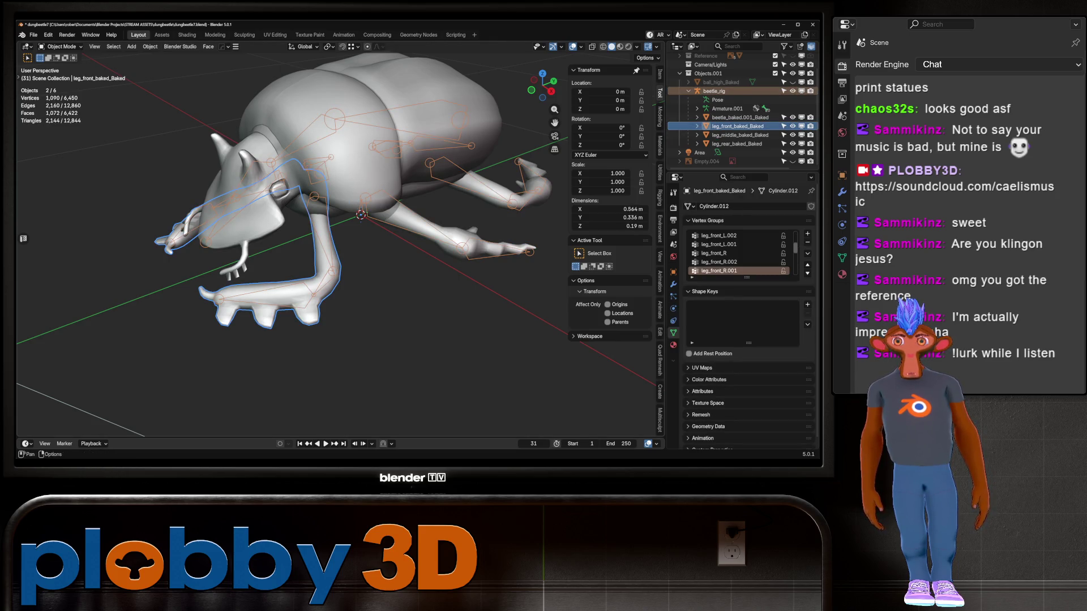
click(61, 46)
click(60, 95)
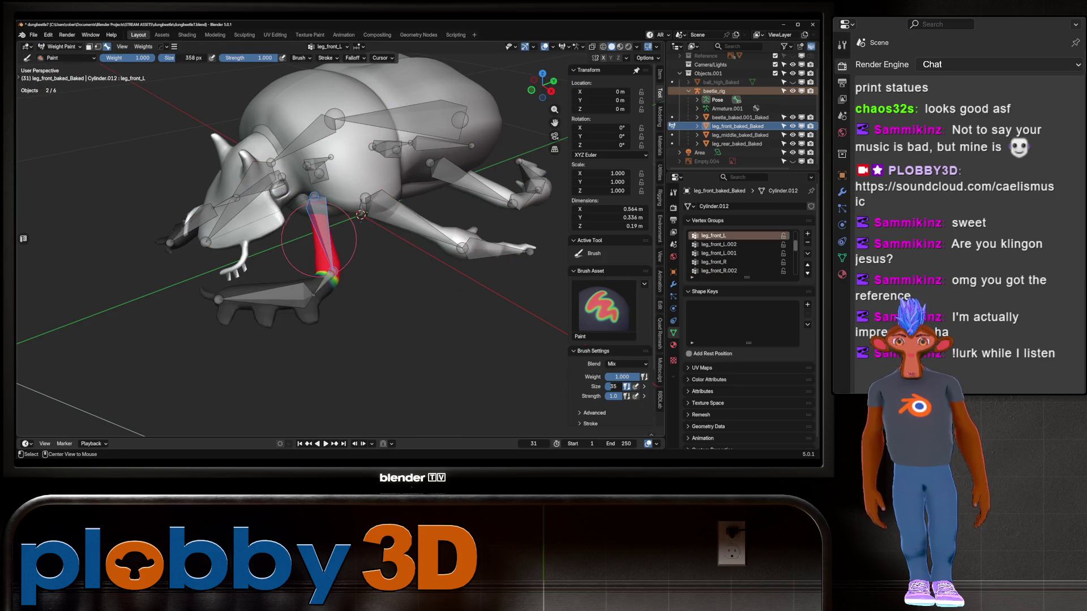
Step: Smooth the front leg's leg_front_L.002 and leg_front_L.001 weights
key(q)
click(492, 299)
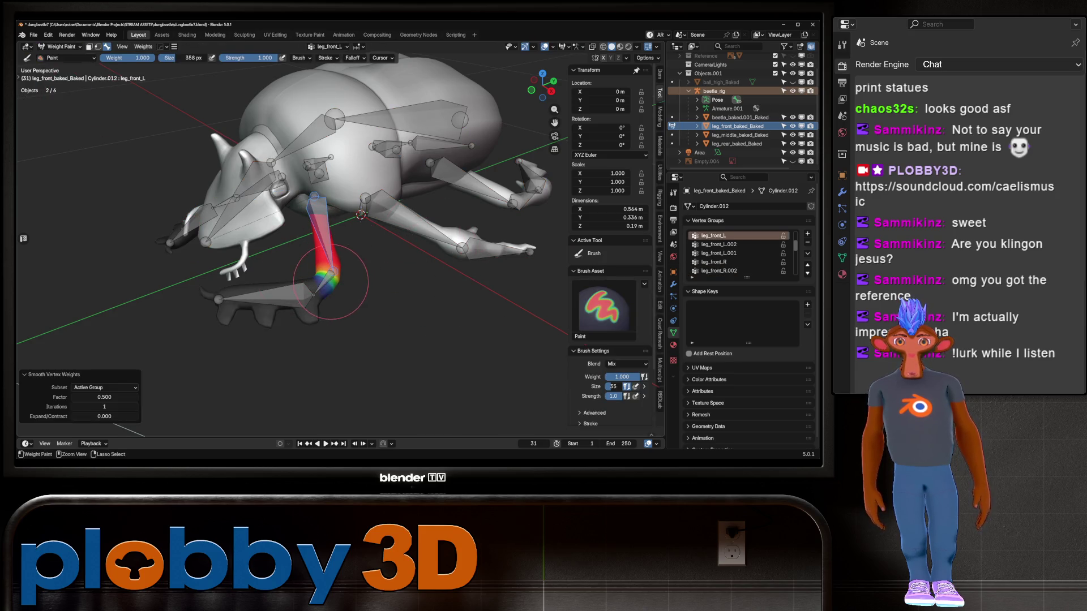
ctrl+click(331, 280)
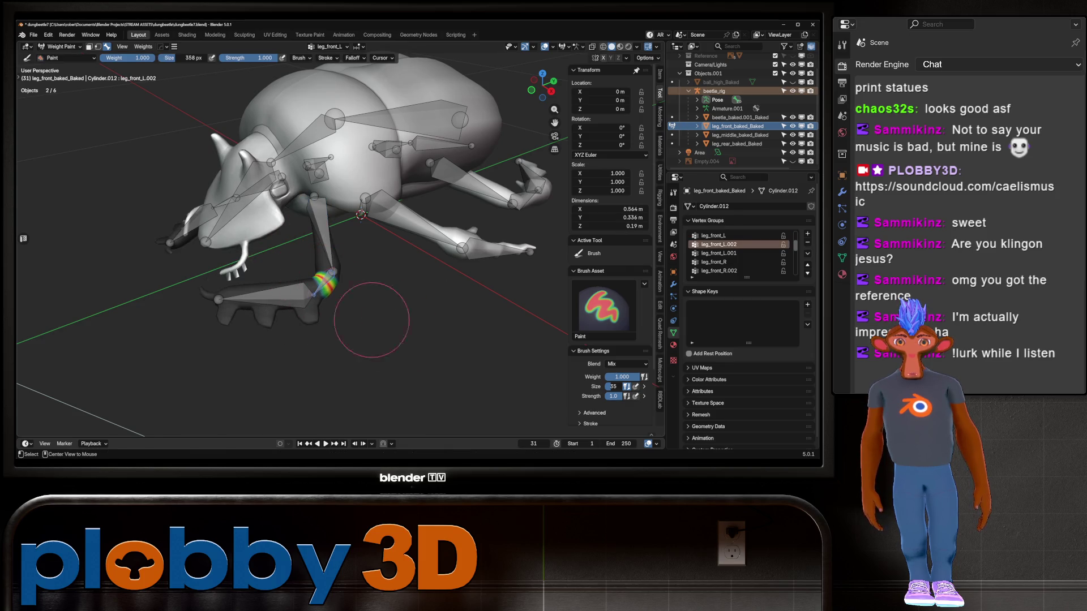
key(q)
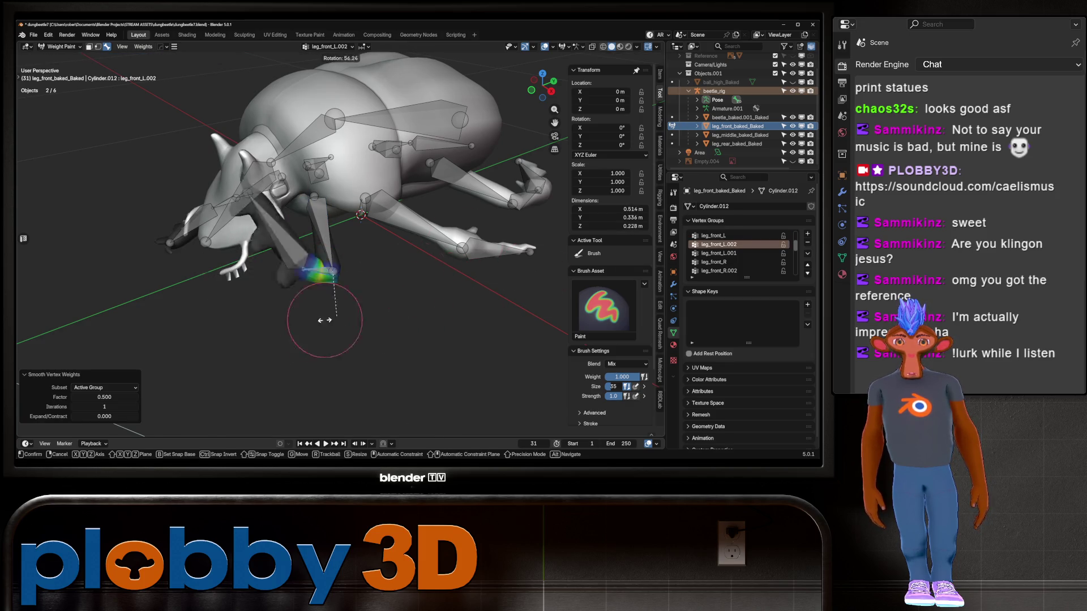
ctrl+click(286, 302)
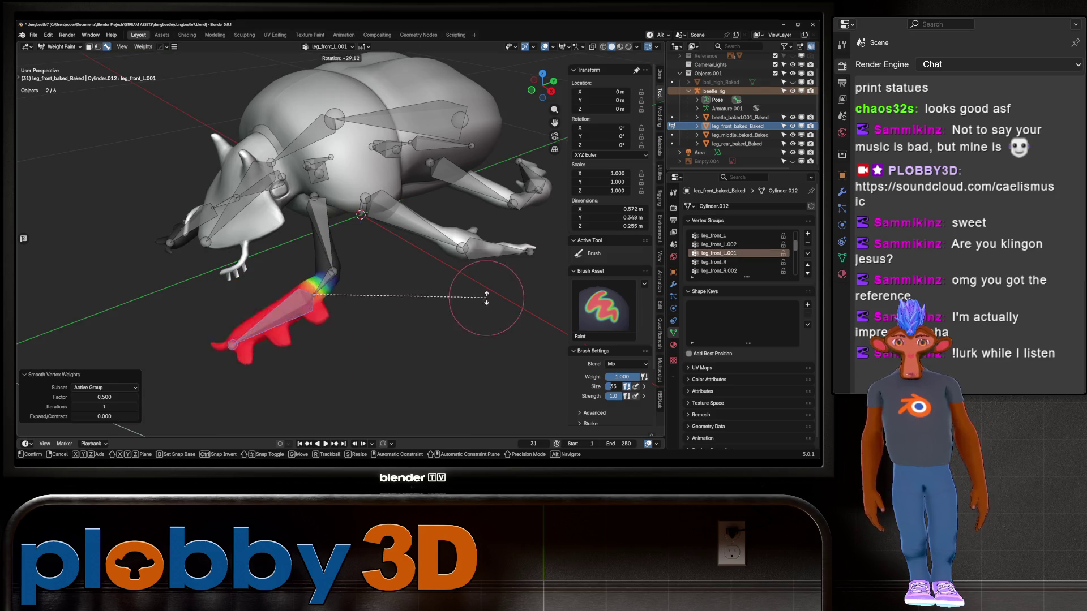
scroll(360, 215, down, 4)
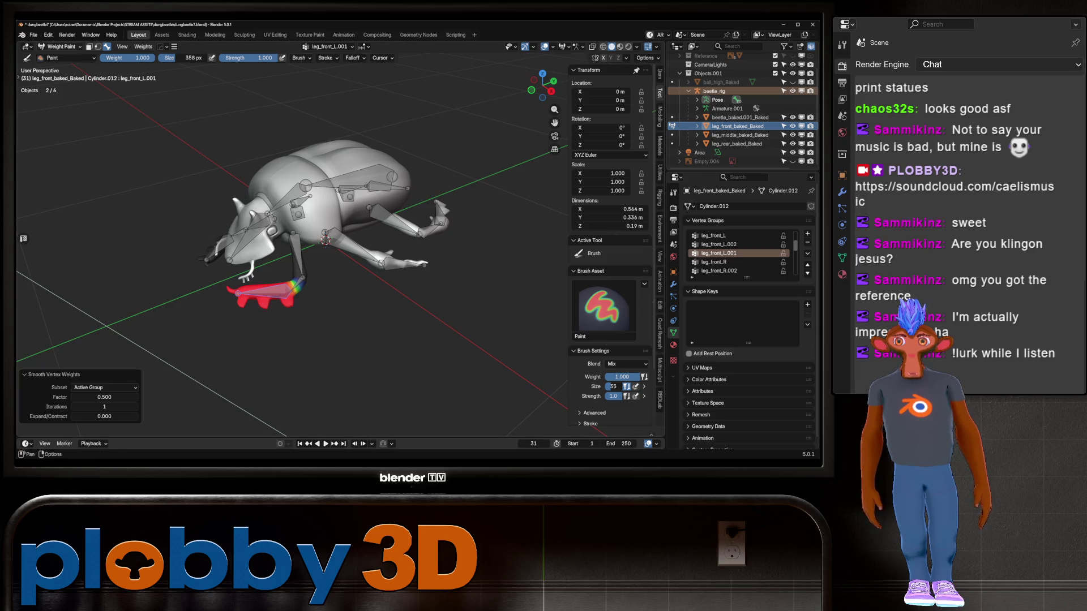
Step: Return to Object Mode and orbit to a front view of the beetle
click(61, 47)
click(63, 57)
mouse_move(255, 238)
middle_down()
mouse_move(340, 238)
mouse_move(294, 243)
middle_up()
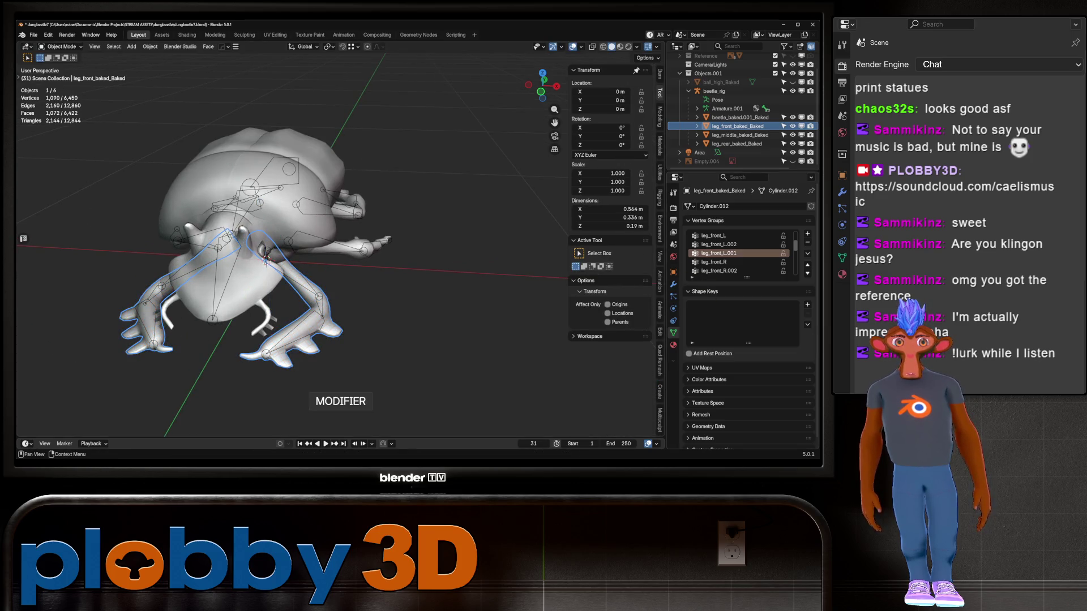
Step: Apply Hops_Mirror on the front leg, then add and apply an X mirror on the middle leg
click(673, 284)
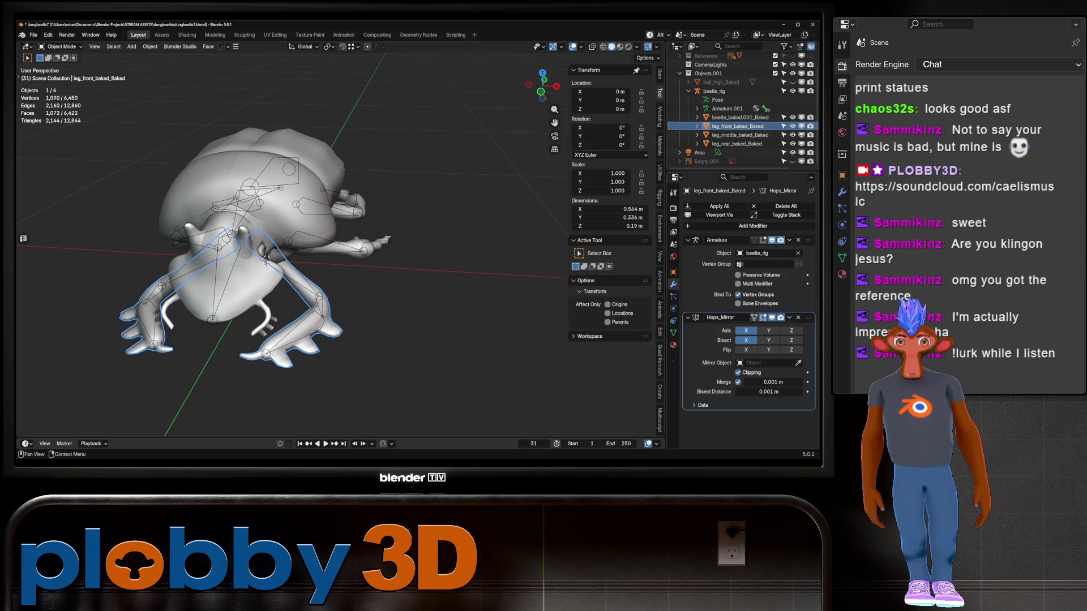
key(ctrl+a)
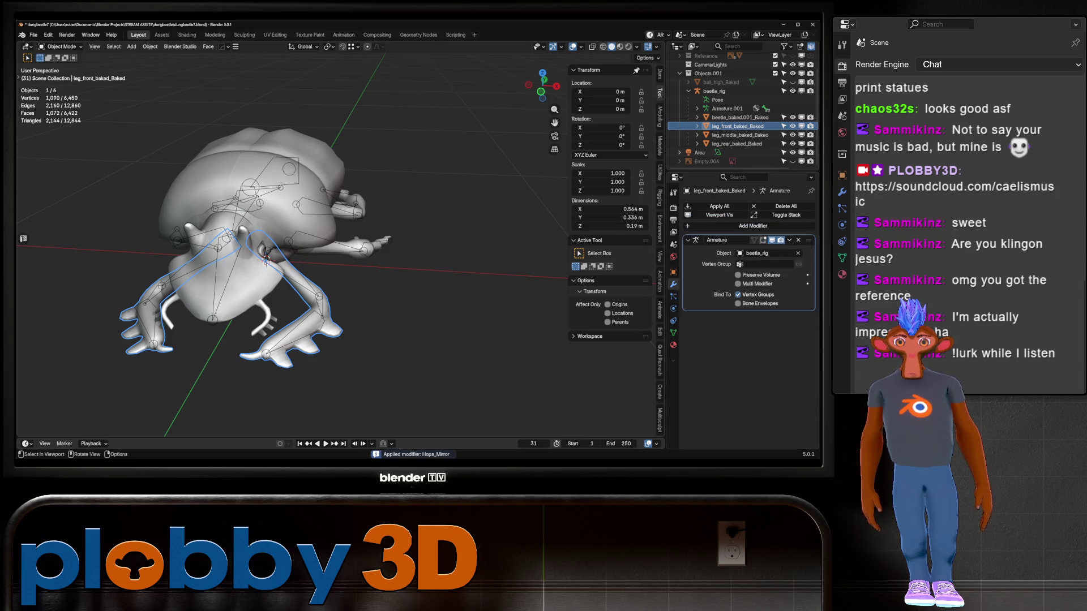
click(739, 135)
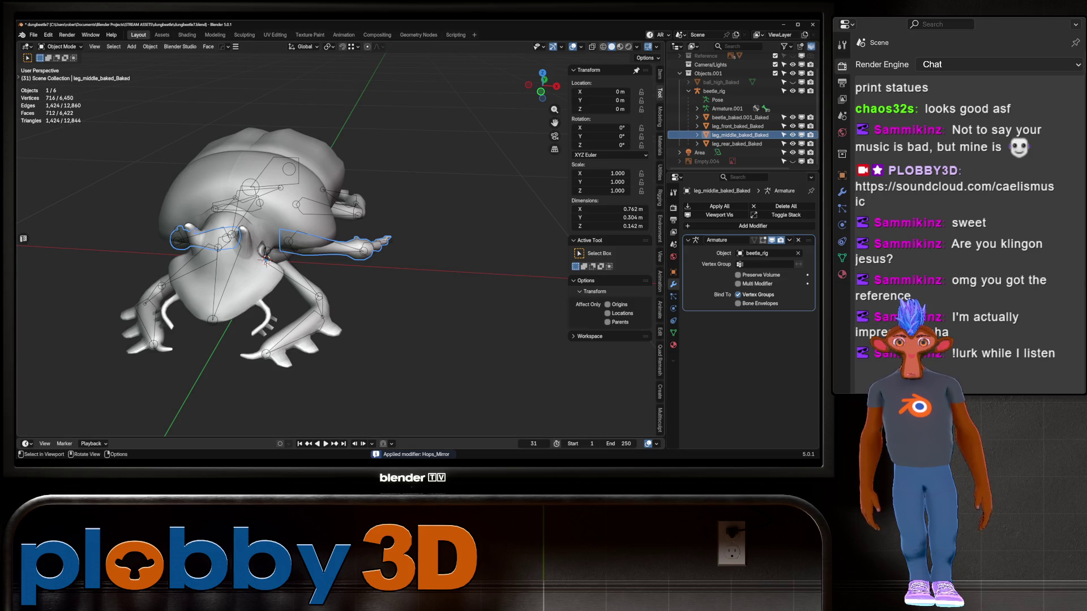
key(alt+x)
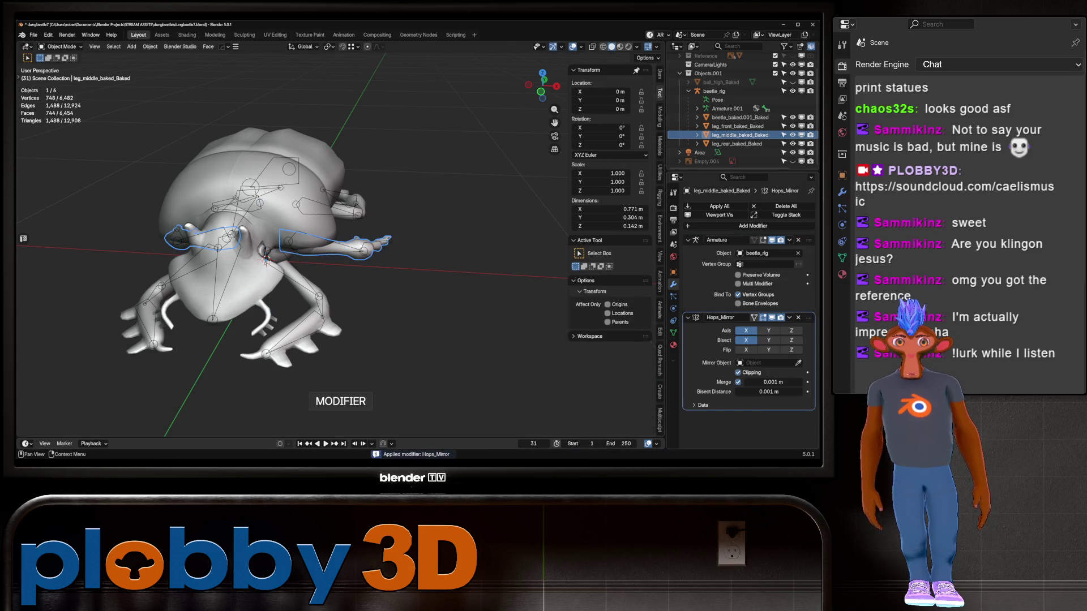
key(ctrl+a)
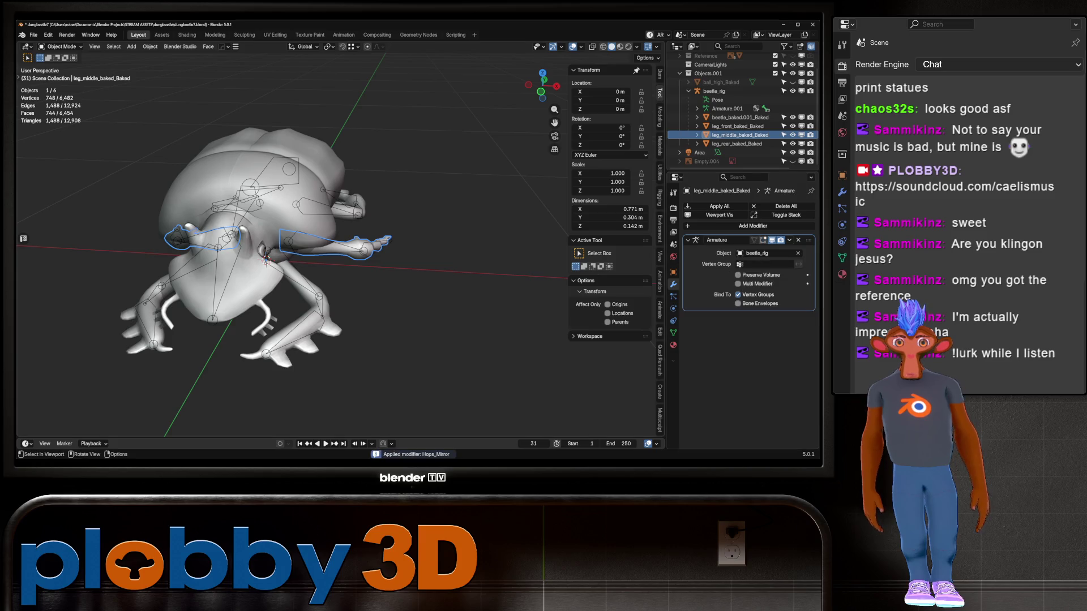
Step: Add and apply an X mirror on the rear leg, then frame the beetle and select the rig
click(714, 91)
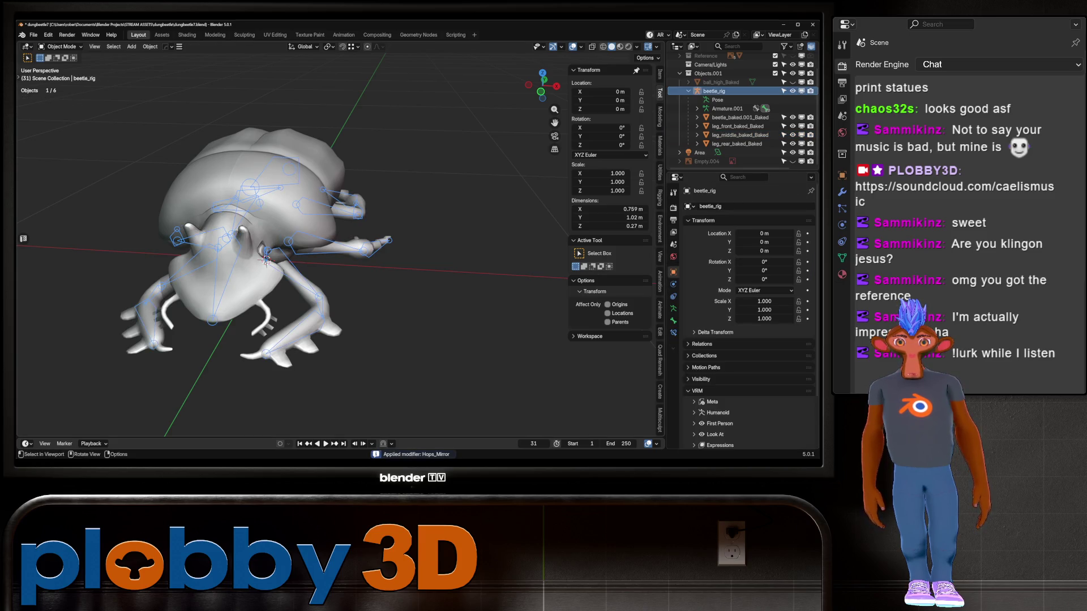
click(736, 143)
key(alt+x)
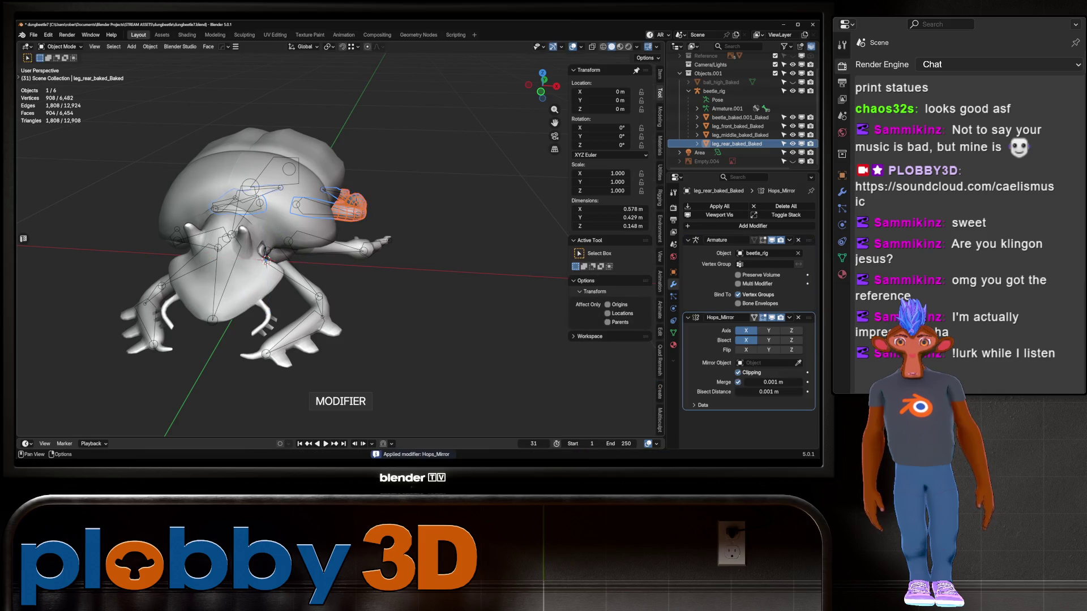
key(ctrl+z)
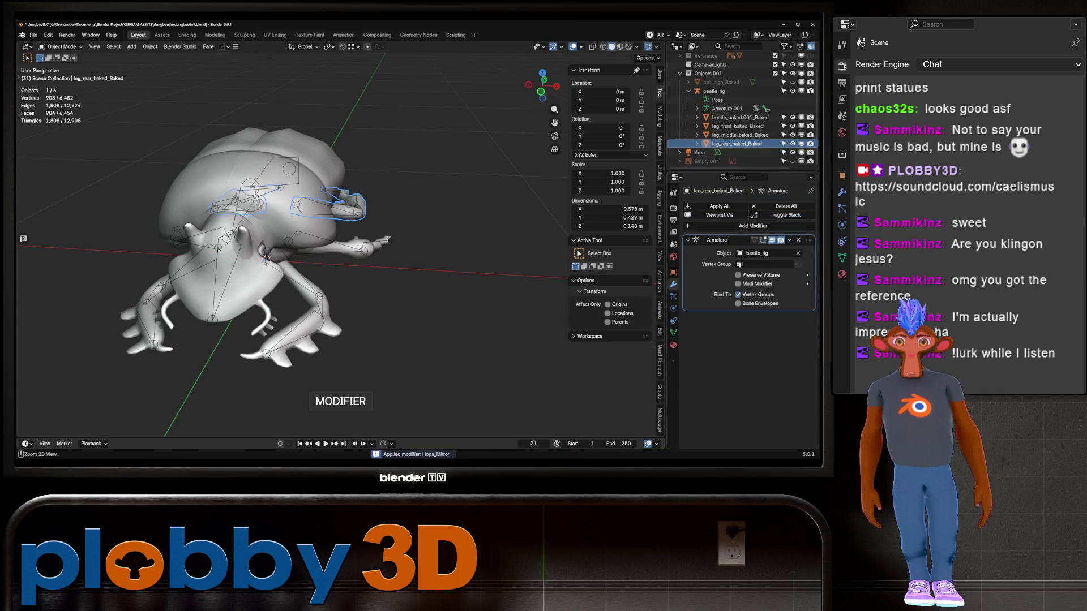
key(KP_Decimal)
mouse_move(340, 238)
middle_down()
mouse_move(322, 232)
mouse_move(362, 170)
middle_up()
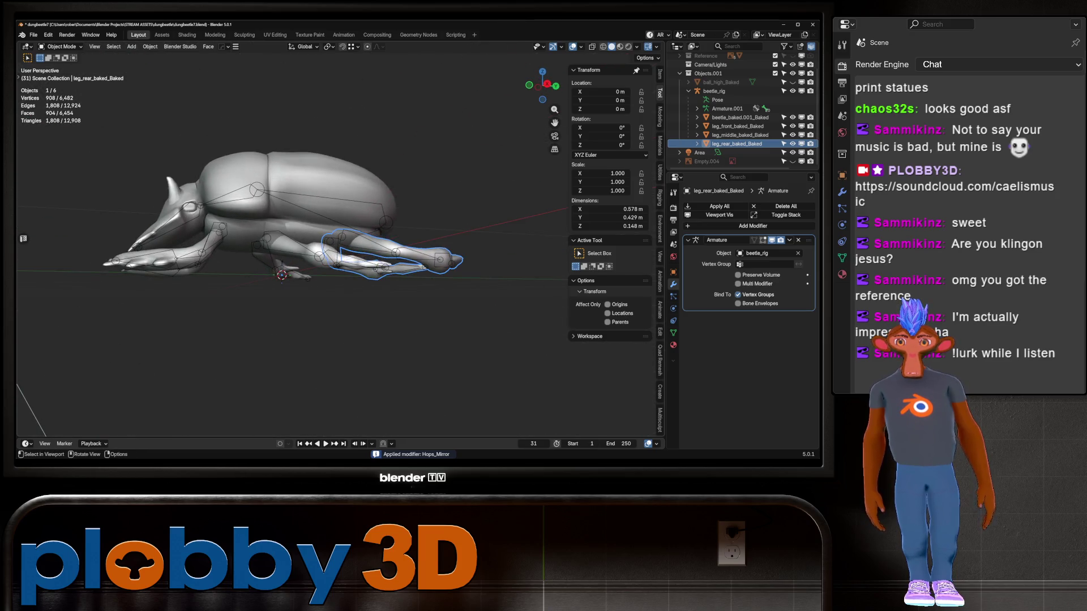
click(713, 90)
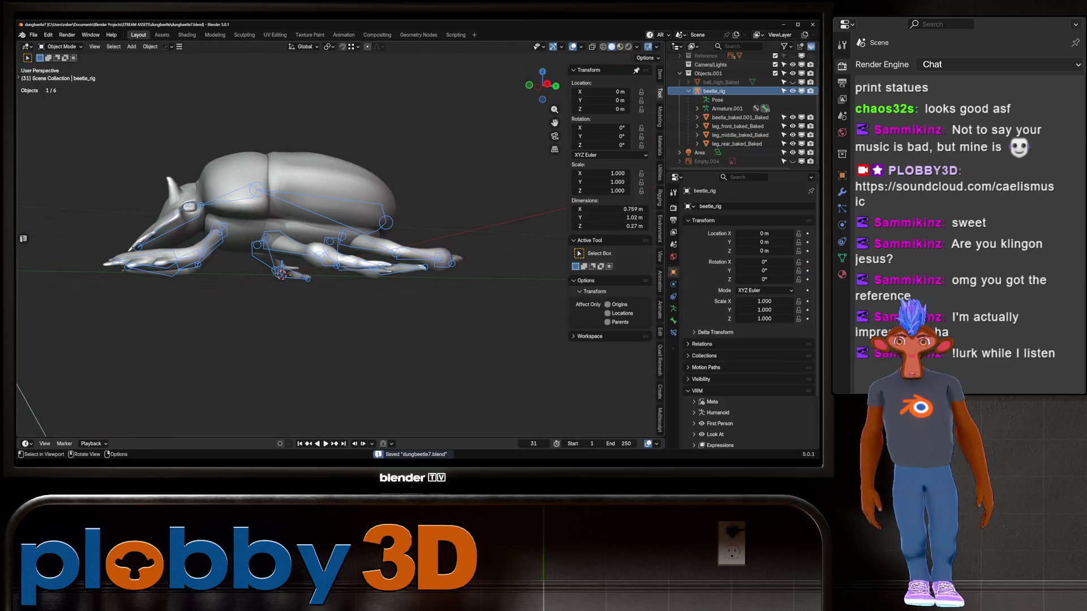
Step: Save the file, enter Pose Mode and test-bend the right front leg's lower bone, cancelling to rest
click(34, 34)
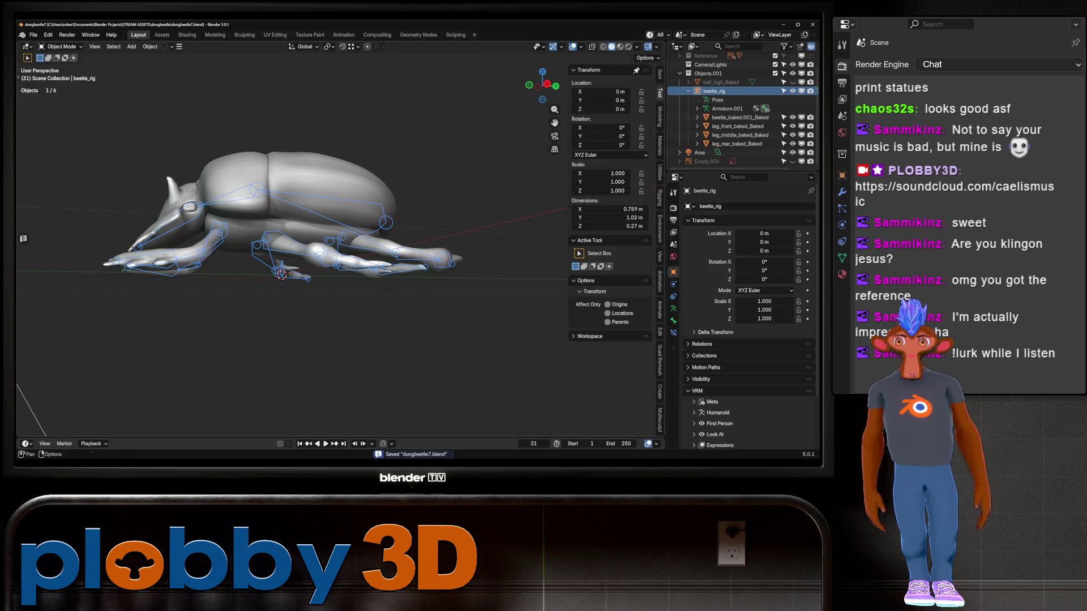
key(ctrl+Tab)
middle_drag(283, 198, 297, 255)
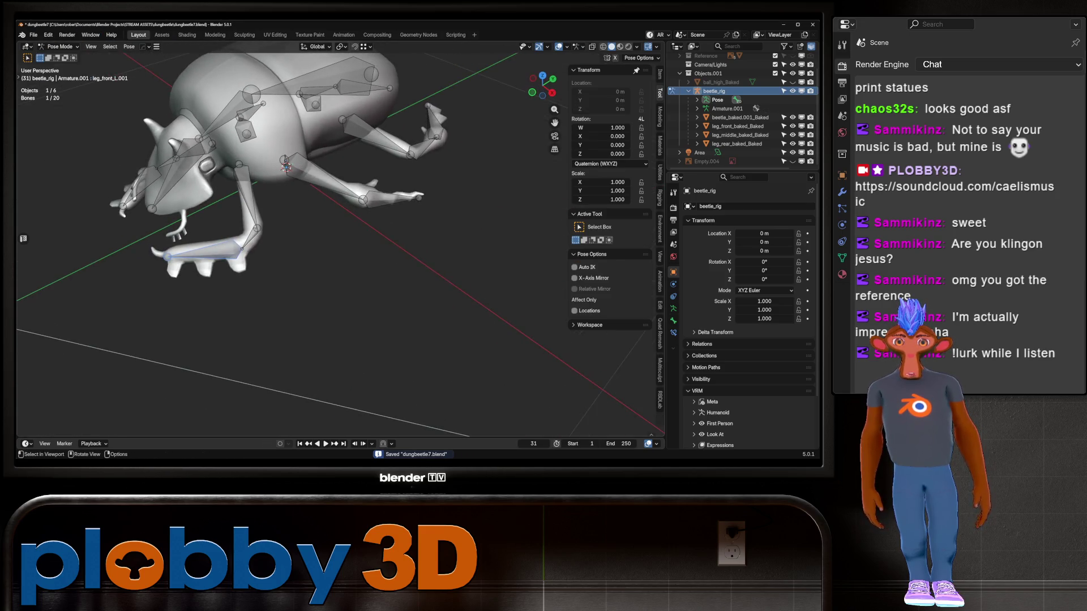
click(246, 192)
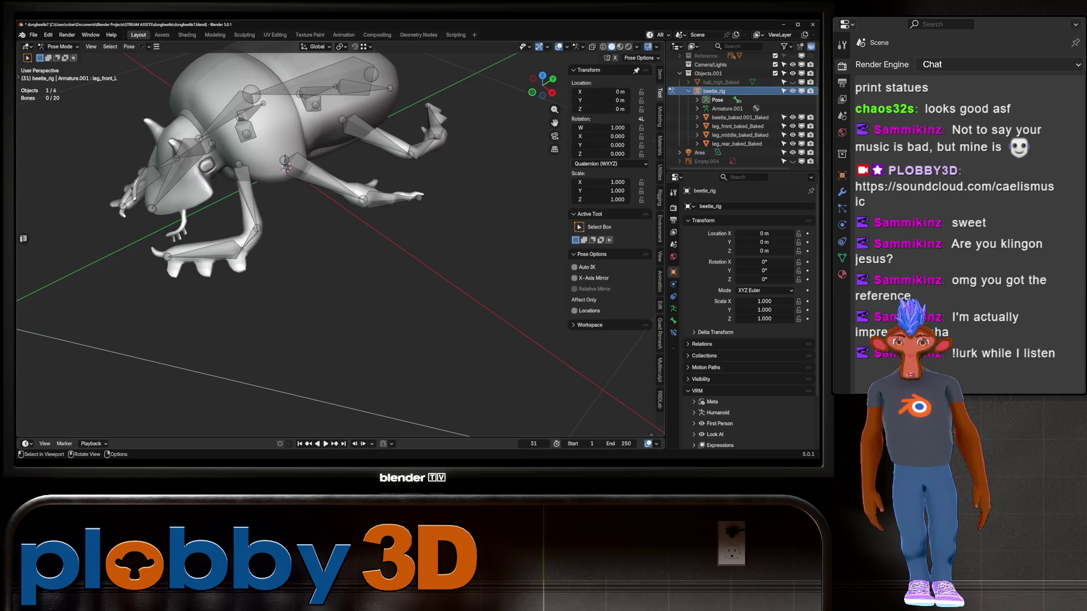
click(392, 197)
mouse_move(392, 197)
middle_down()
mouse_move(329, 176)
mouse_move(457, 232)
middle_up()
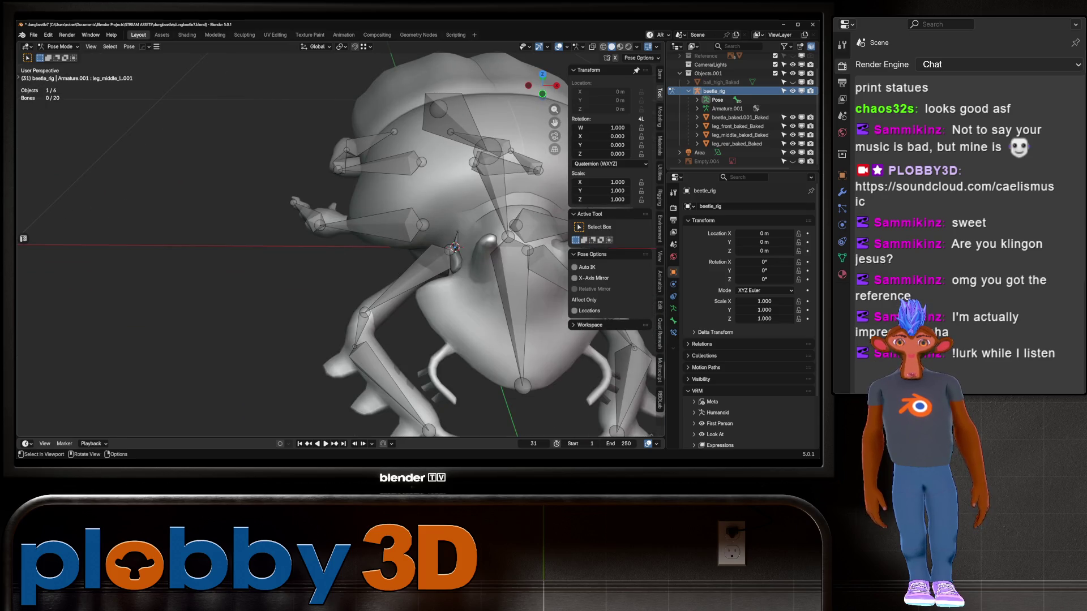
click(361, 334)
key(r)
middle_drag(317, 339, 113, 319)
key(Escape)
Step: Test-rotate the middle leg's upper and lower bones, cancelling each back to rest
click(428, 272)
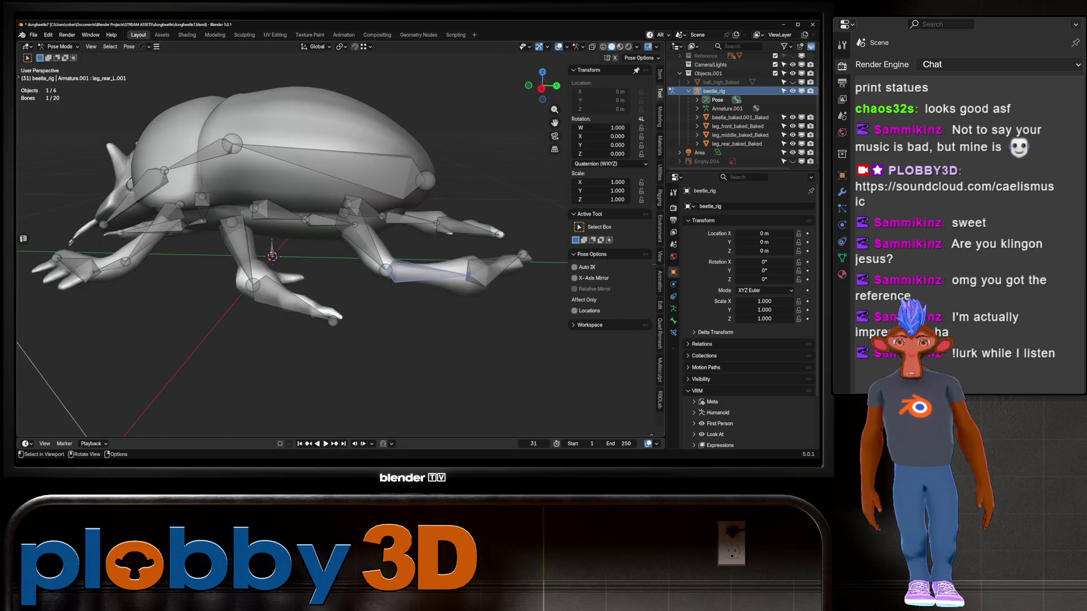
middle_drag(427, 273, 367, 260)
click(332, 208)
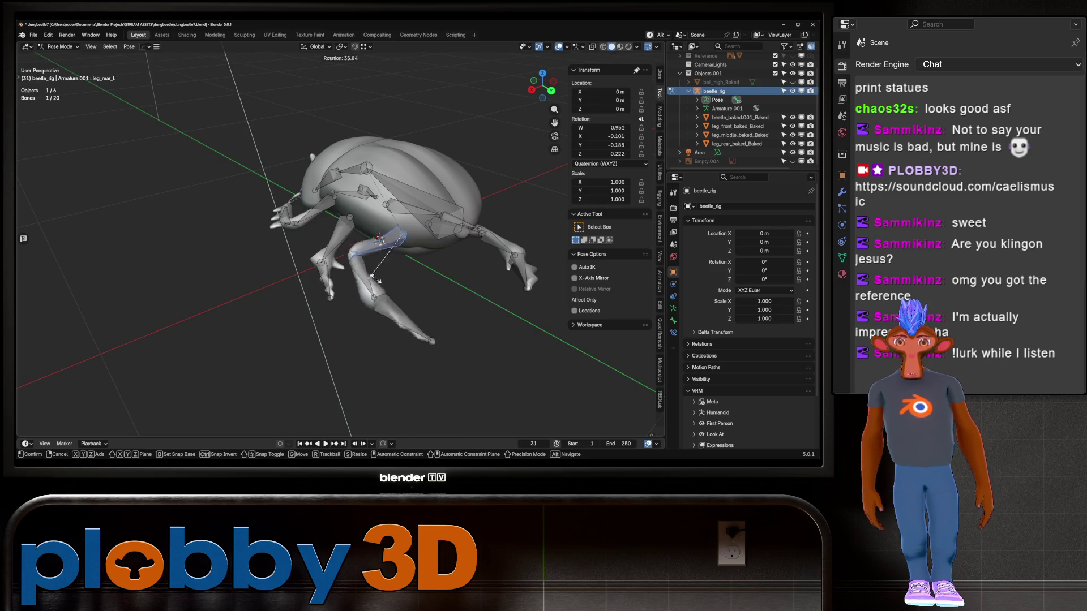
key(r)
key(Escape)
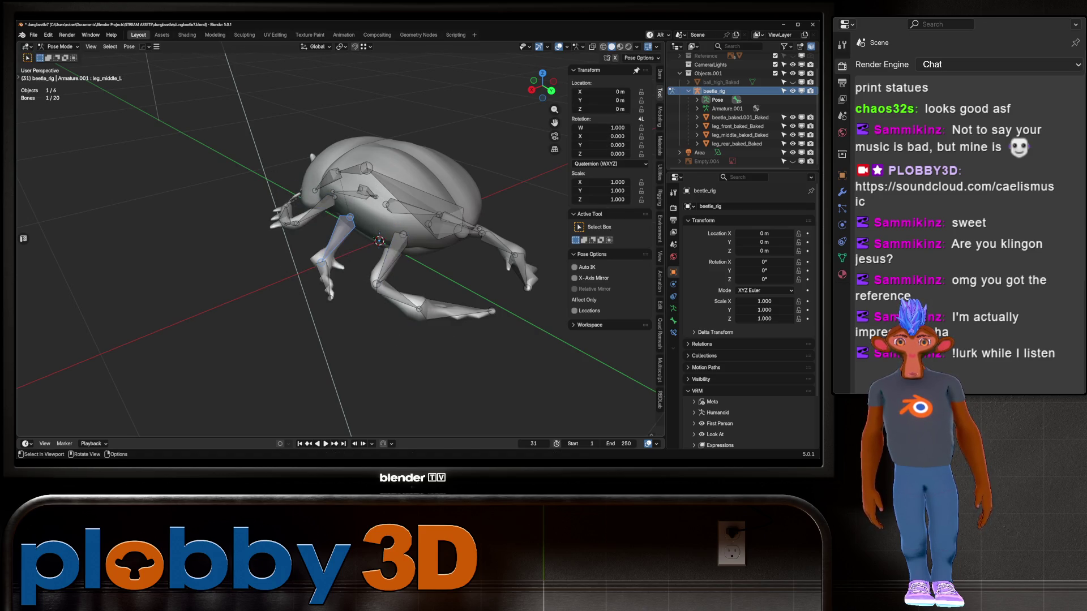
click(325, 271)
key(r)
key(Escape)
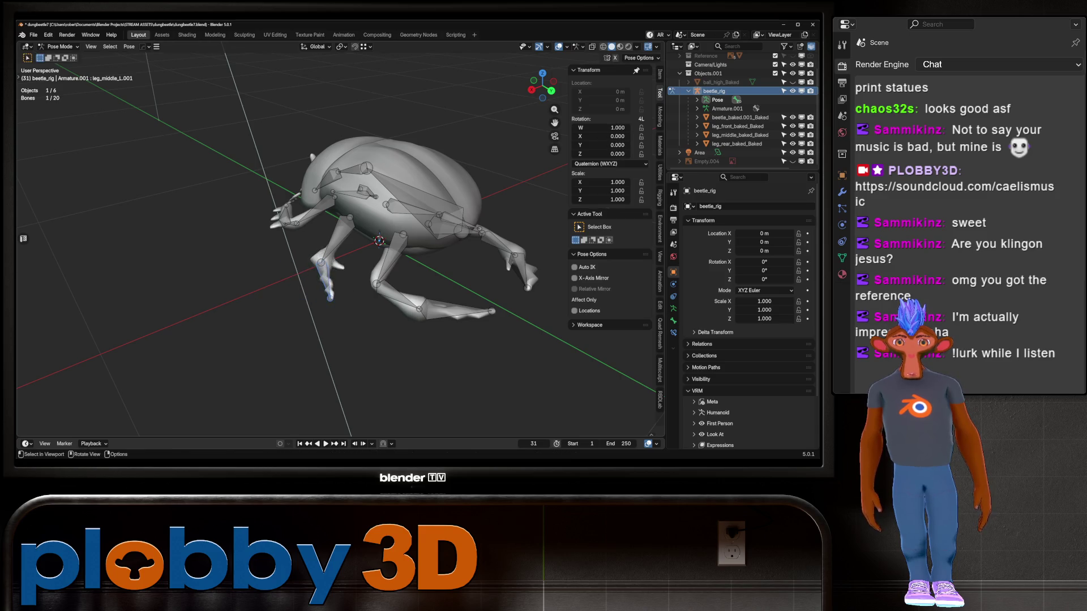
Step: Test-rotate the spine.001 bone around X twice, cancelling both times
middle_drag(259, 307, 317, 306)
click(264, 201)
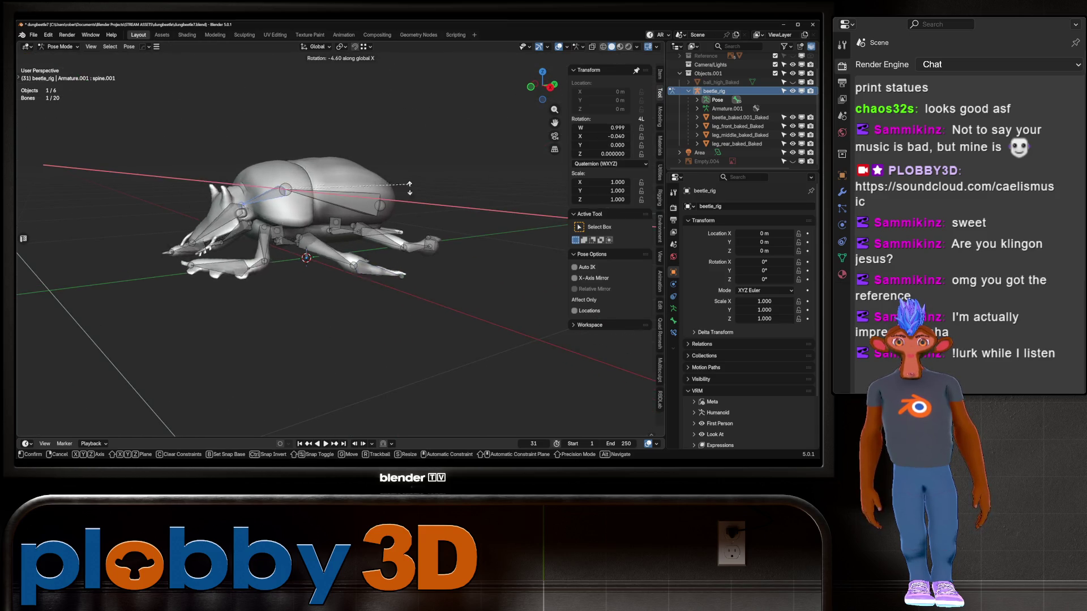
key(r)
key(x)
key(Escape)
mouse_move(349, 253)
middle_down()
mouse_move(334, 232)
mouse_move(361, 222)
middle_up()
key(r)
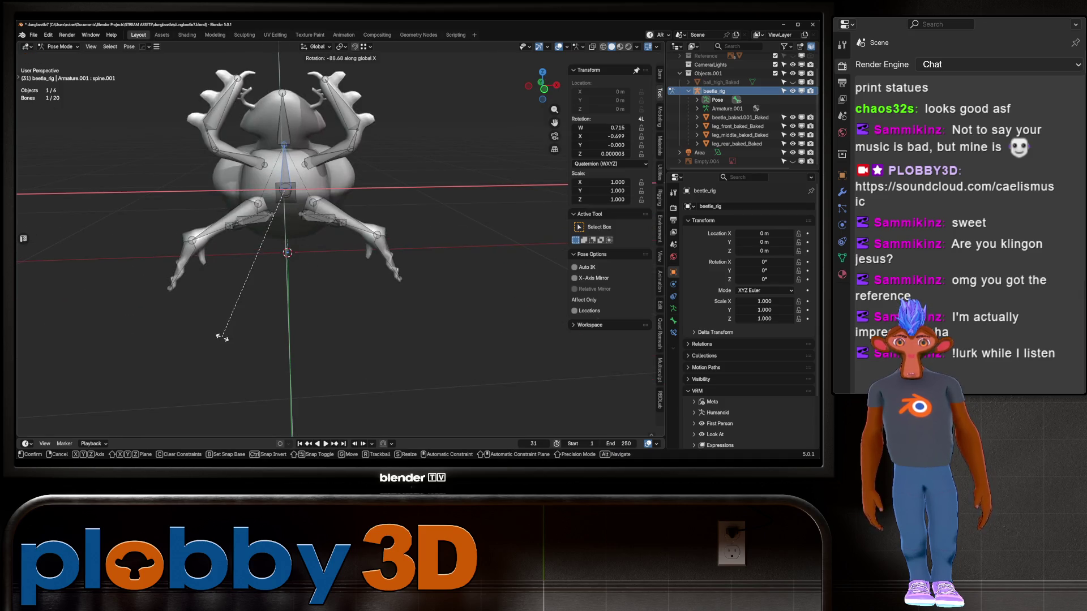
key(Escape)
middle_drag(215, 334, 272, 325)
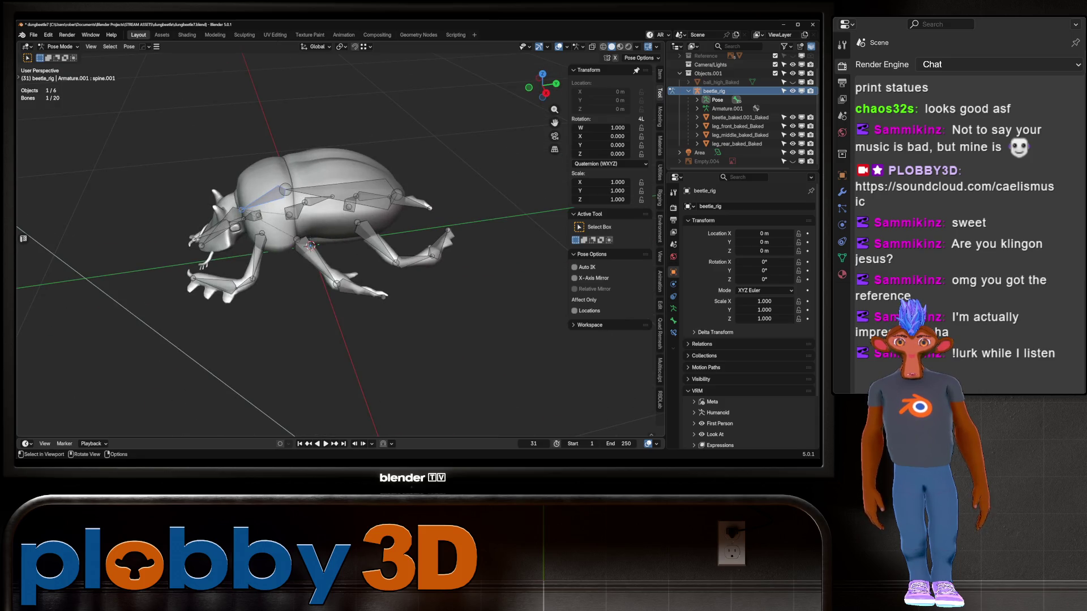
Step: Rotate the head bone -51.9° around X, then undo it back to rest
click(223, 227)
key(r)
key(x)
middle_drag(305, 272, 342, 224)
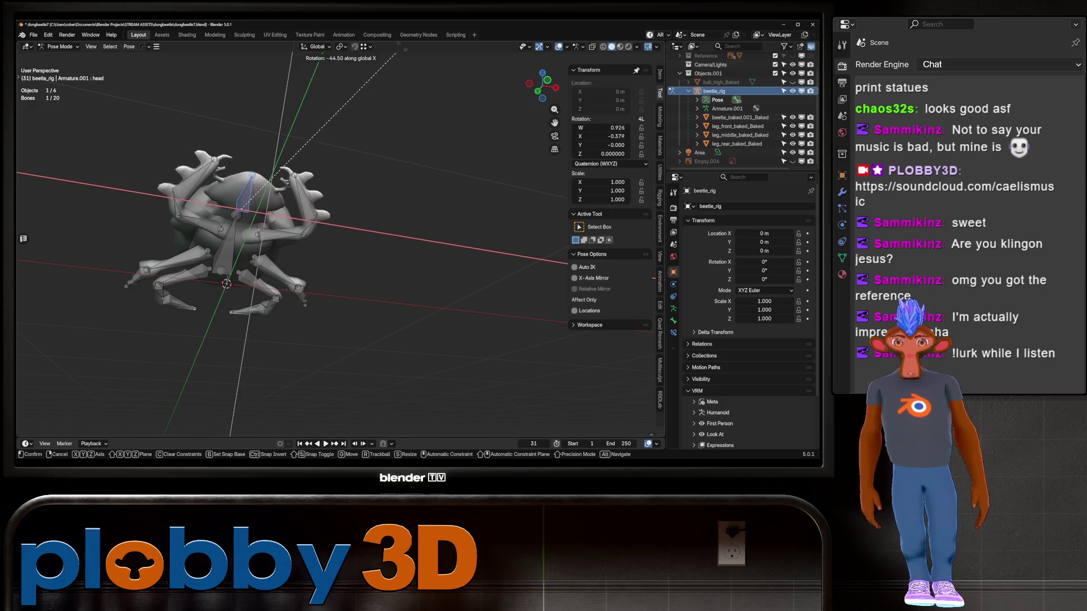
click(429, 358)
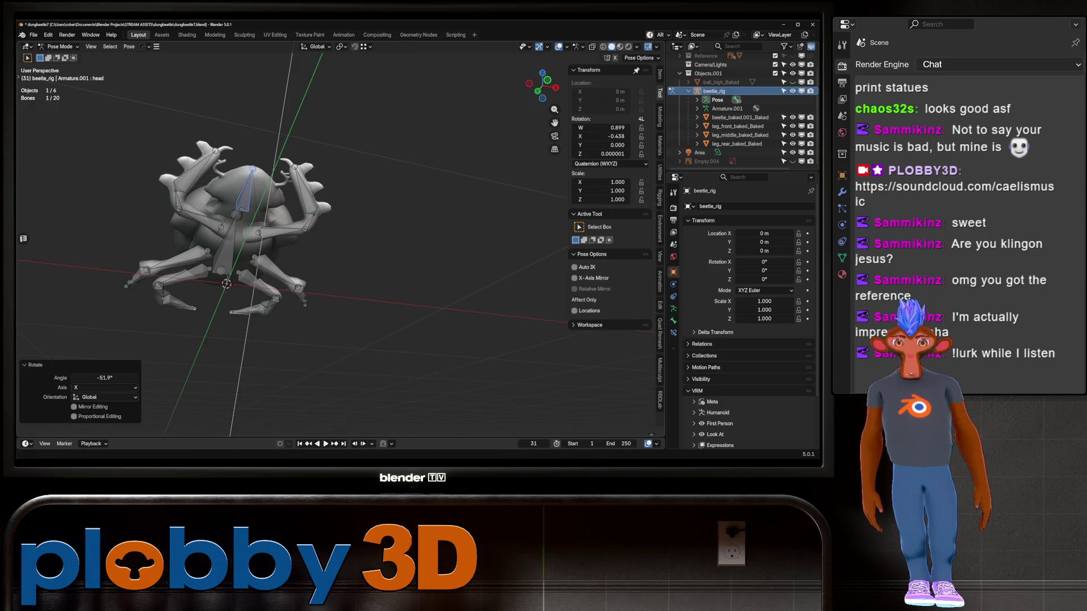
scroll(429, 359, up, 8)
scroll(340, 255, down, 5)
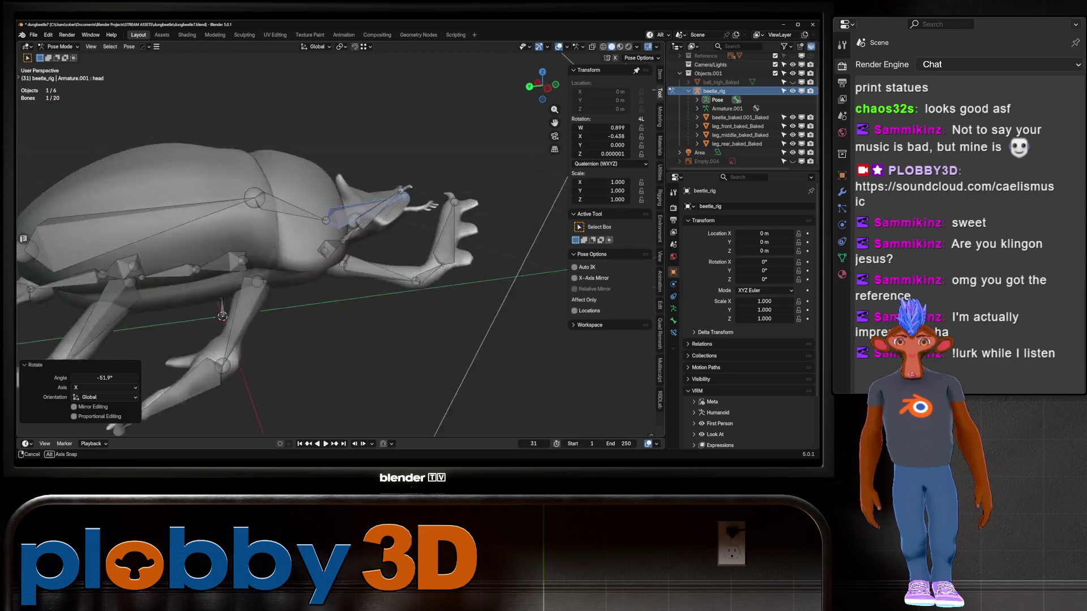
mouse_move(339, 254)
middle_down()
mouse_move(368, 249)
mouse_move(329, 254)
mouse_move(396, 244)
mouse_move(385, 255)
middle_up()
key(ctrl+z)
scroll(379, 249, down, 4)
scroll(384, 255, up, 2)
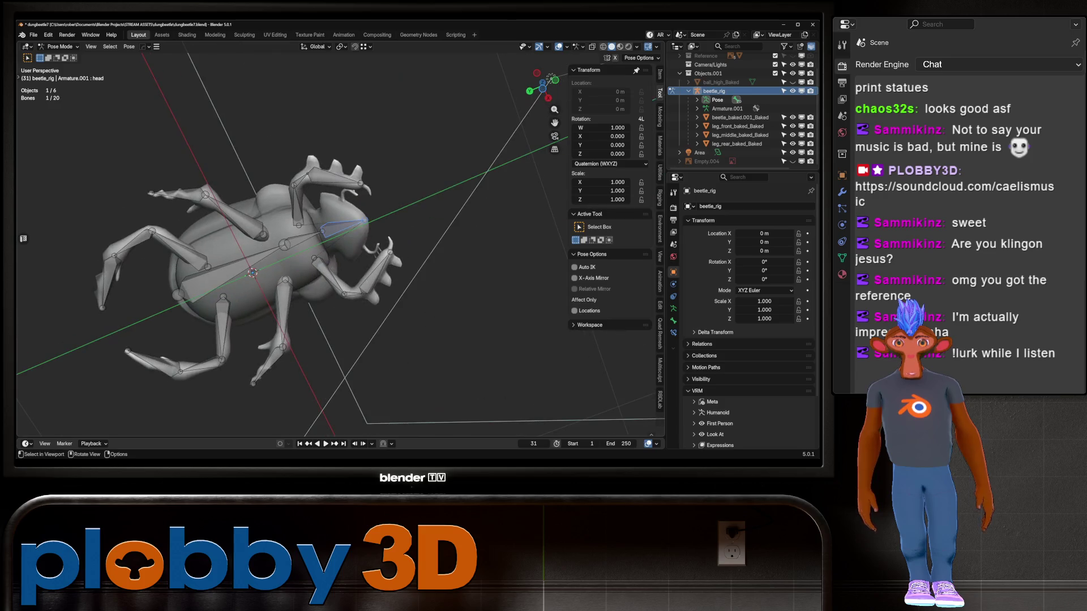
scroll(294, 243, up, 2)
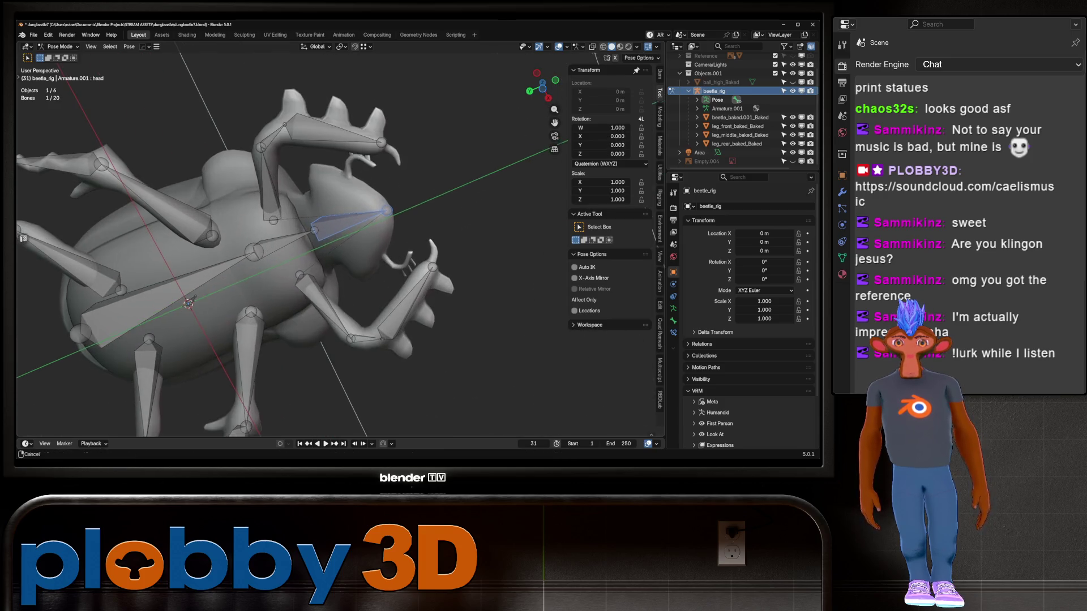
Step: Test the head bone's X rotation once more, cancel it, and switch the armature to Edit Mode
mouse_move(294, 243)
middle_down()
mouse_move(328, 215)
mouse_move(346, 212)
mouse_move(351, 232)
mouse_move(368, 226)
middle_up()
middle_drag(274, 205, 283, 232)
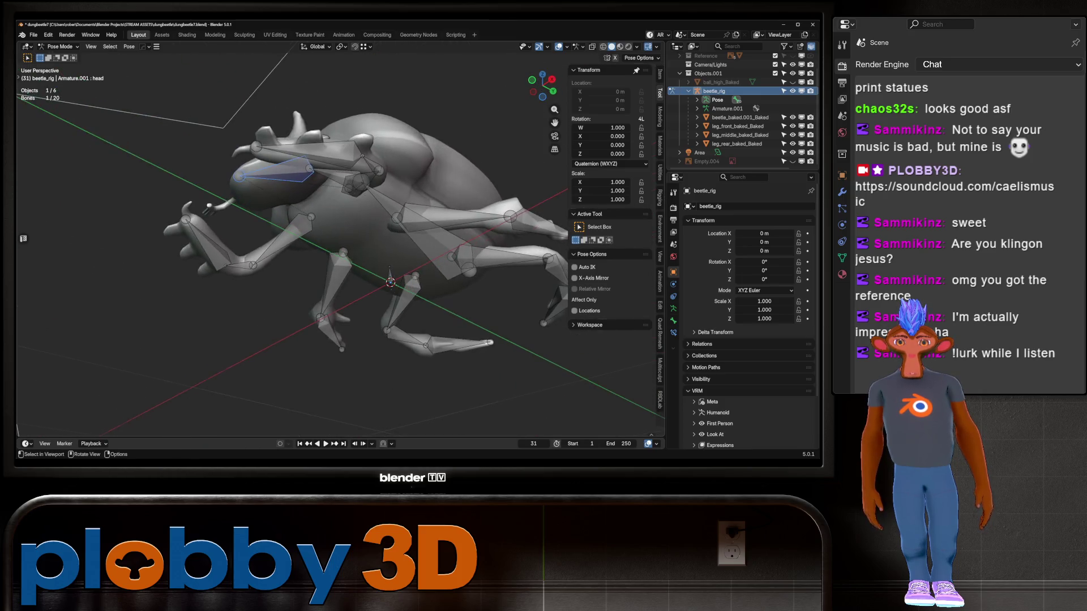
scroll(283, 232, up, 2)
key(r)
key(x)
mouse_move(261, 259)
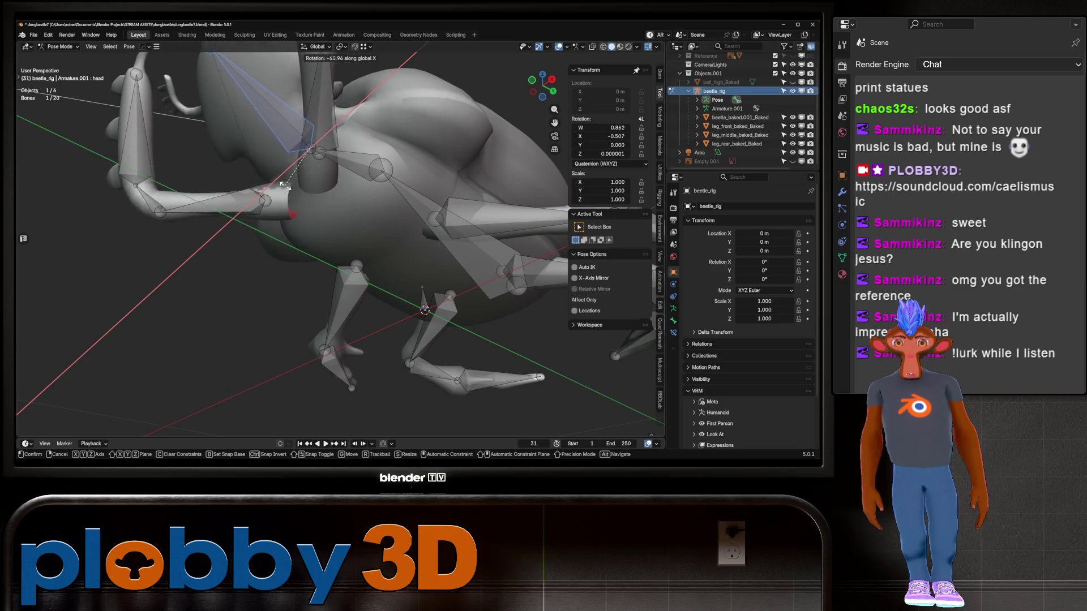
key(Escape)
mouse_move(281, 228)
middle_down()
mouse_move(317, 224)
mouse_move(354, 193)
middle_up()
scroll(354, 192, up, 3)
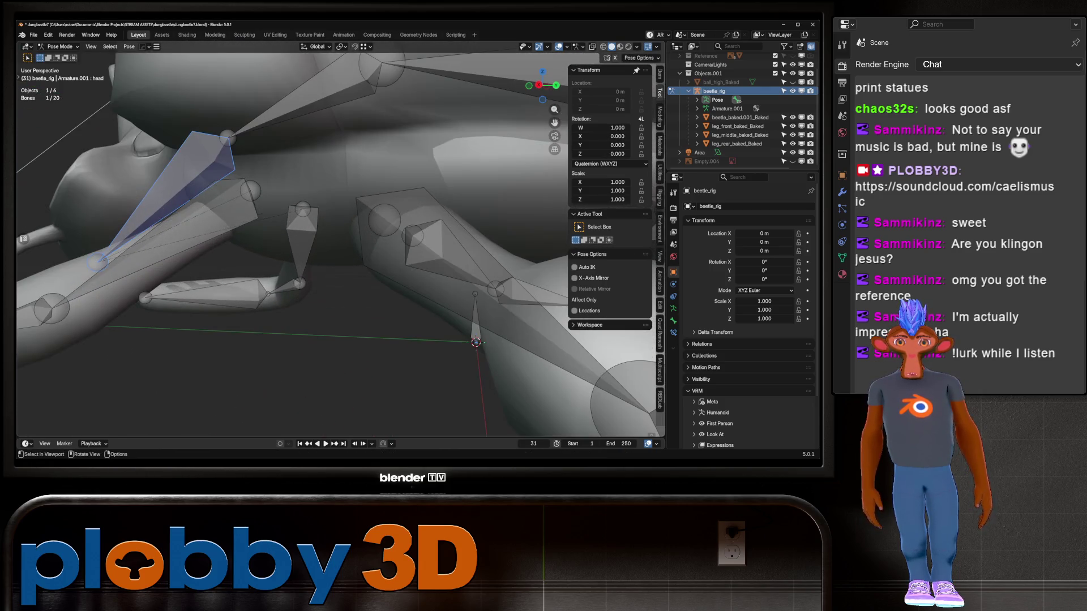
key(Tab)
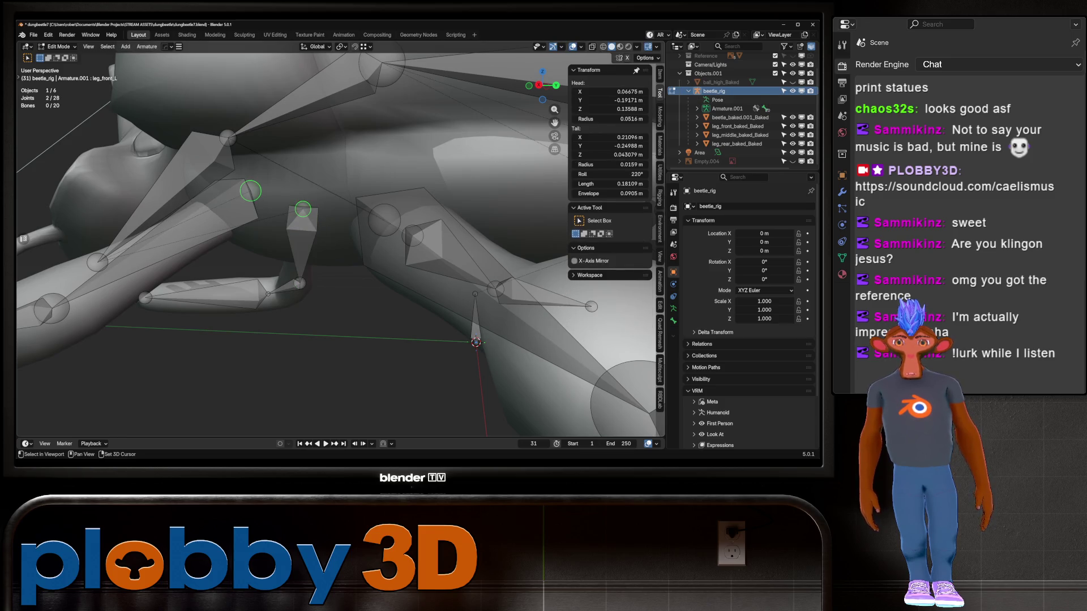
Step: In Back Ortho view, raise the selected front-leg joints along Z
key(ctrl+KP_1)
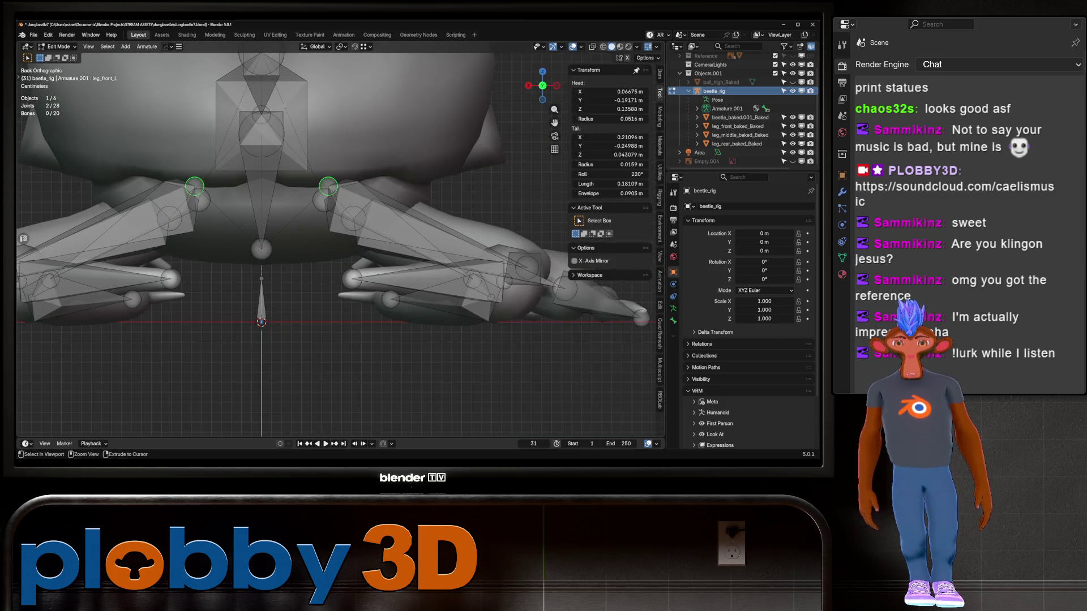
key(g)
key(z)
key(Return)
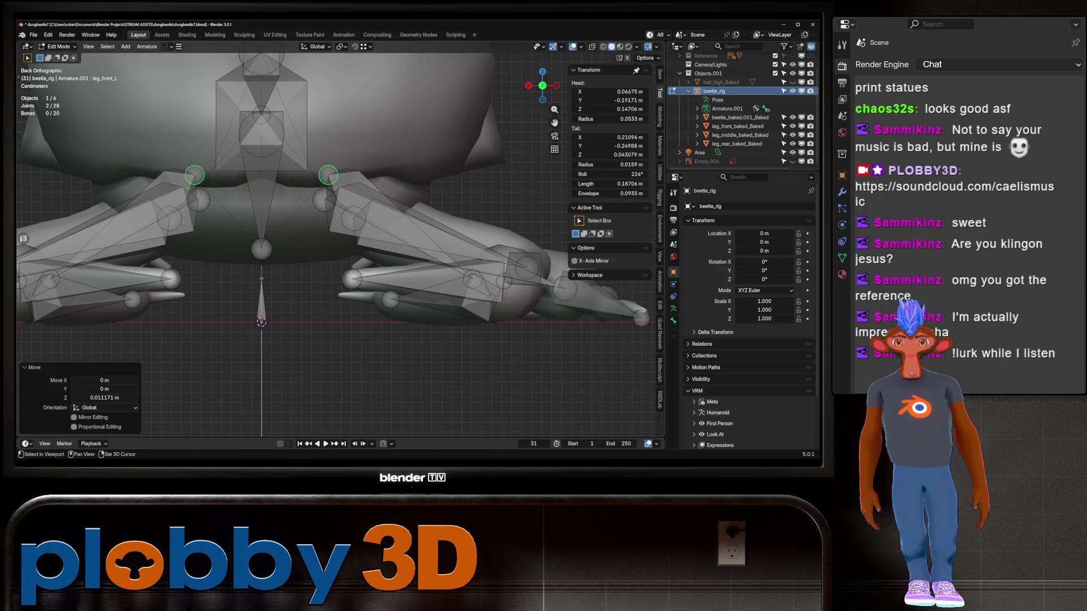
shift+middle_drag(340, 226, 382, 199)
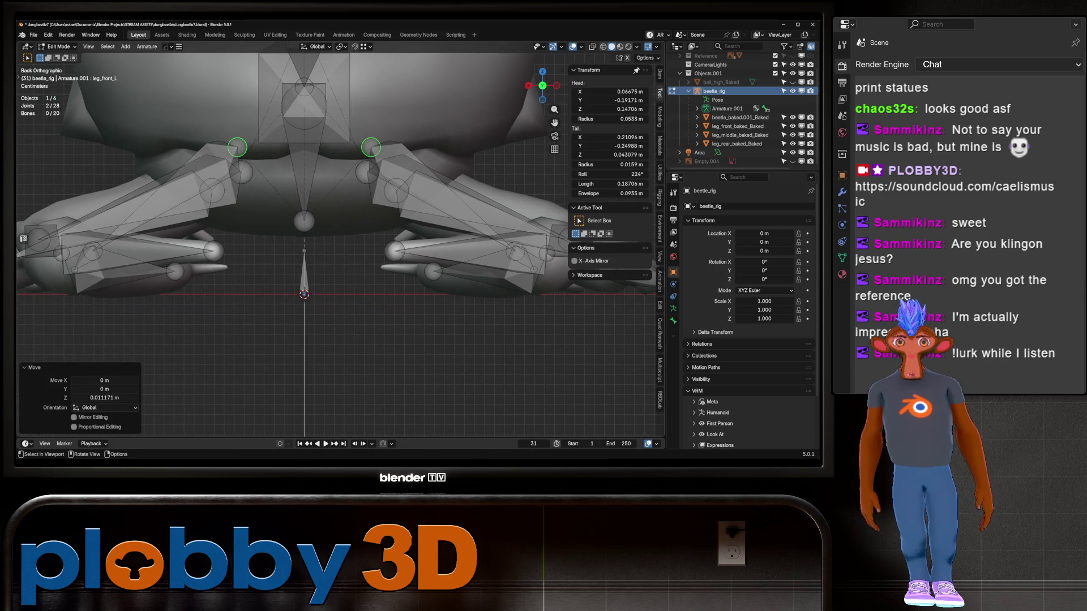
Step: Shift the left front-leg joint along X toward the body's centre and return to Pose Mode
click(237, 147)
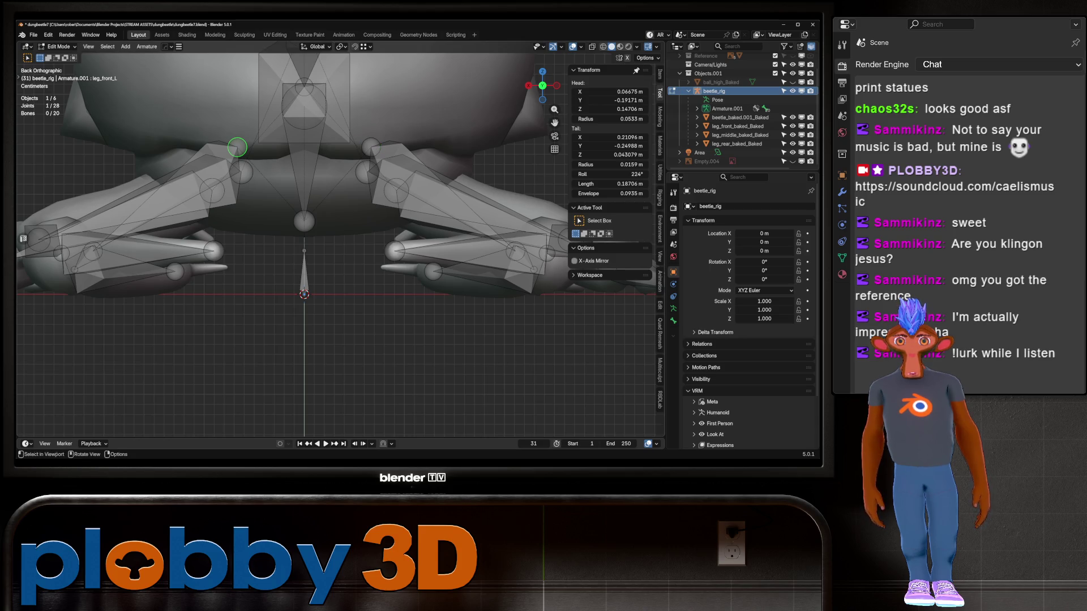
key(g)
key(x)
click(241, 147)
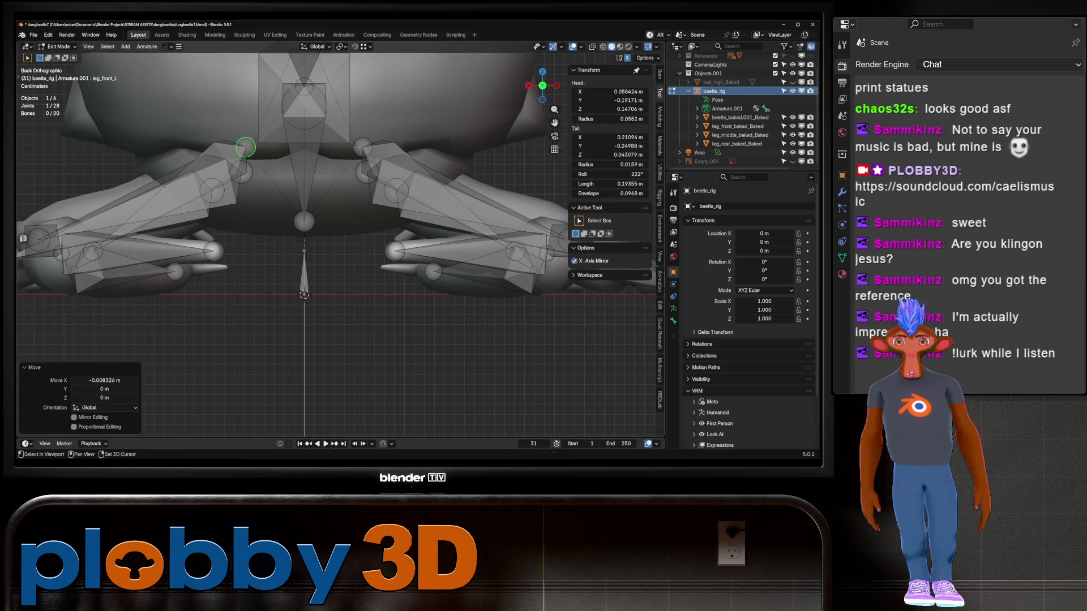
middle_drag(241, 148, 246, 147)
middle_drag(311, 226, 283, 215)
scroll(283, 216, down, 3)
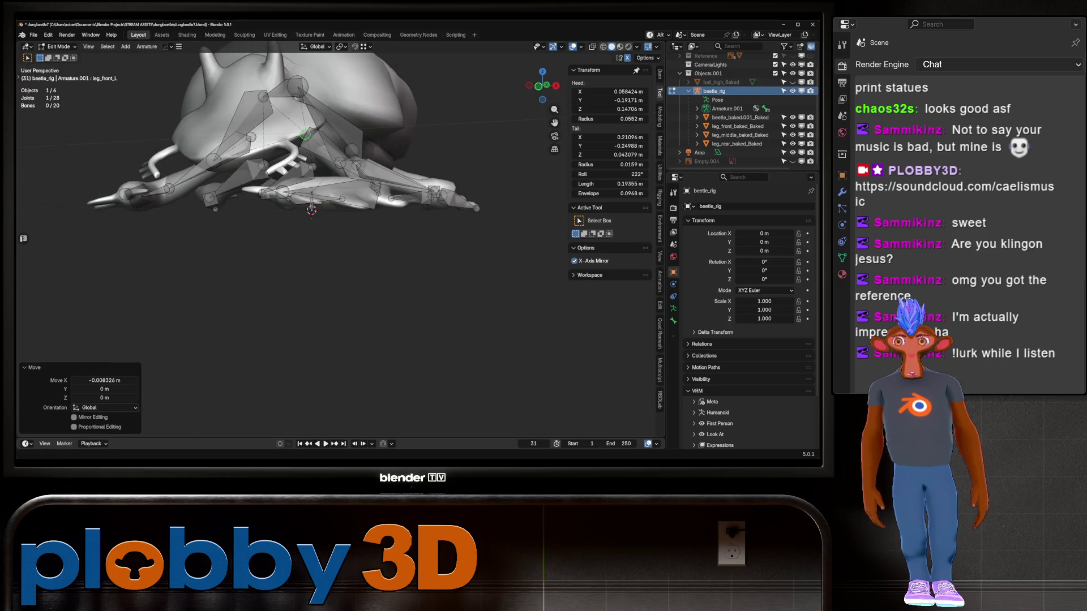
key(ctrl+Tab)
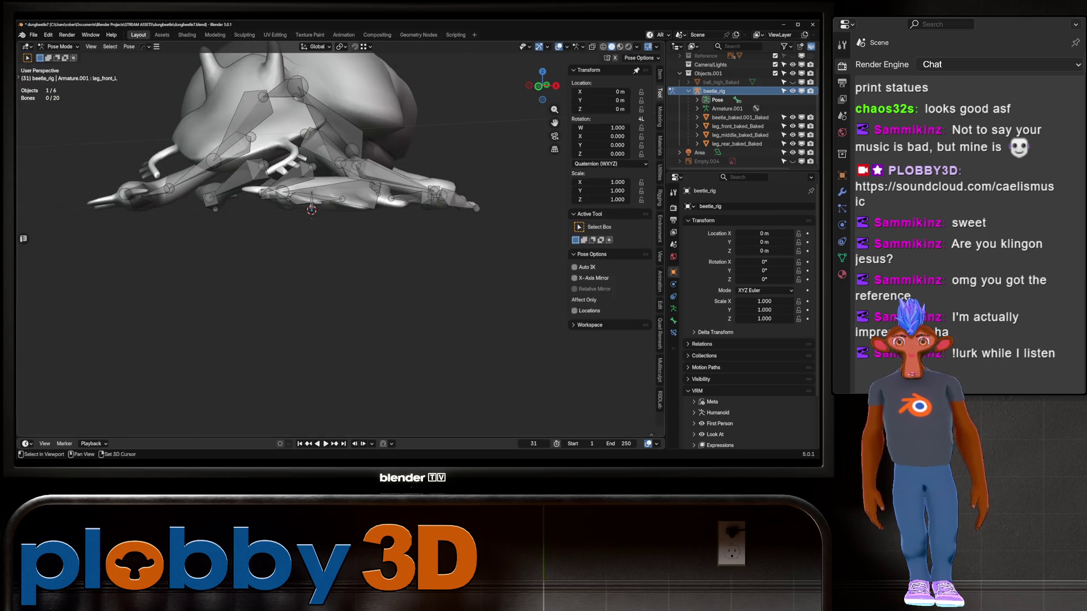
Step: Test the head bone's X rotation, cancel it, then pass through Edit Mode back to Pose Mode
mouse_move(283, 216)
middle_down()
mouse_move(317, 204)
mouse_move(323, 271)
mouse_move(317, 204)
middle_up()
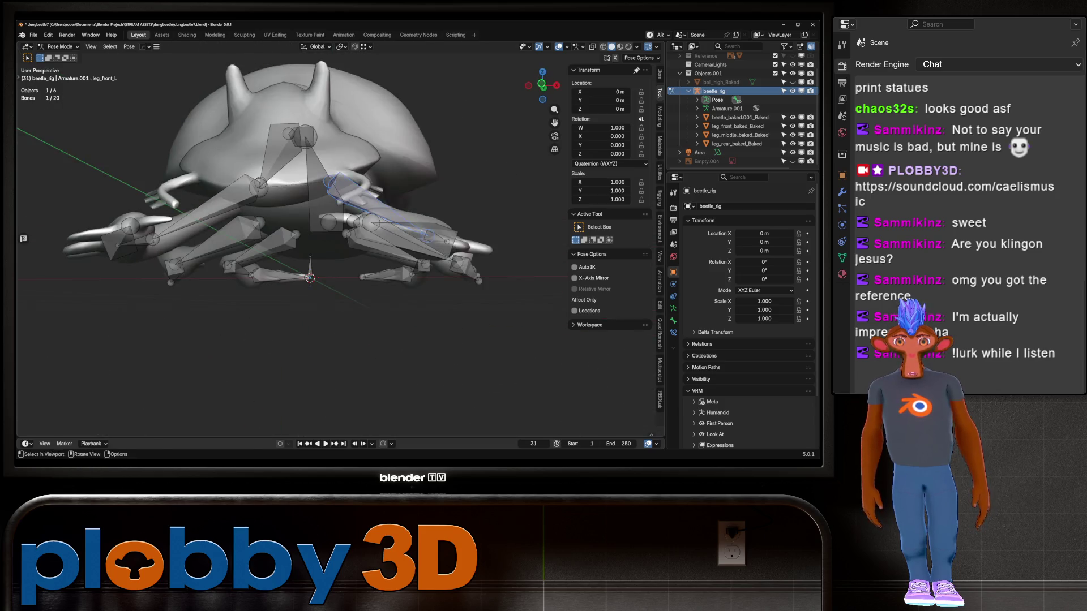
click(280, 161)
key(r)
key(x)
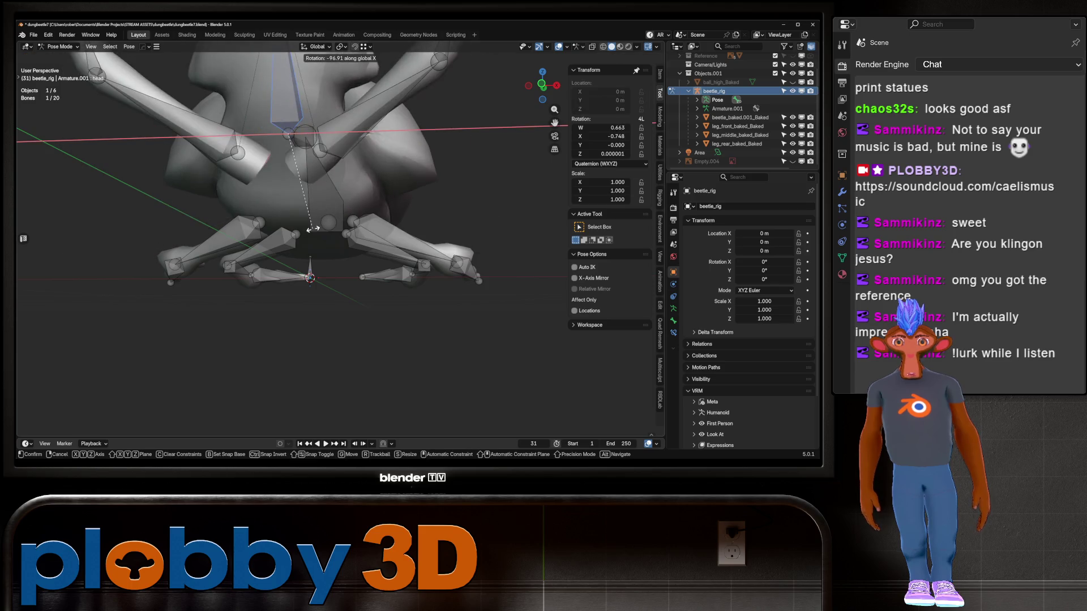
key(Escape)
key(Tab)
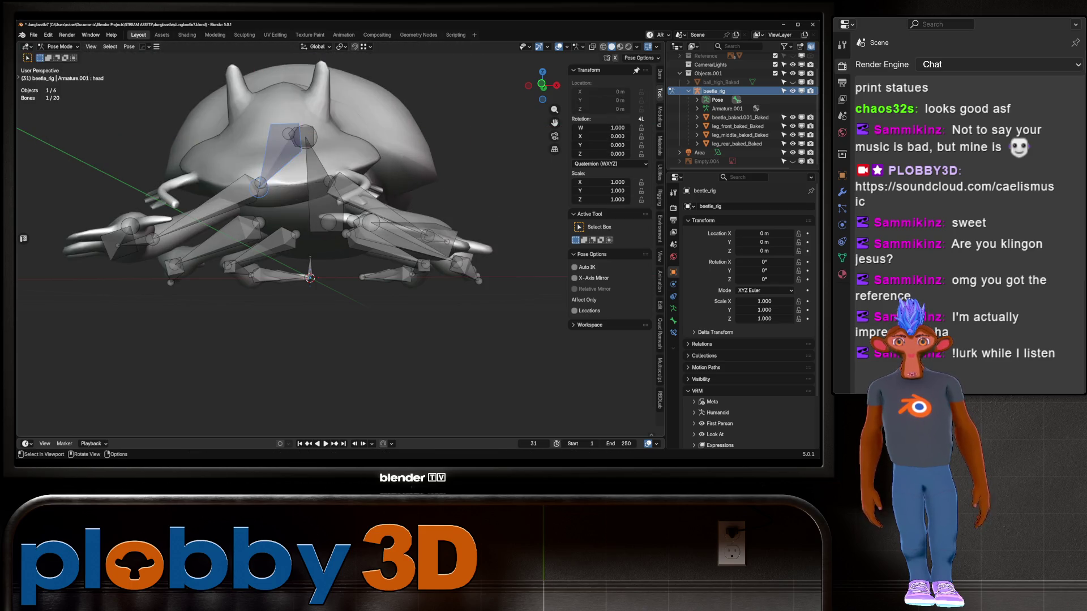
mouse_move(239, 150)
middle_down()
mouse_move(340, 155)
mouse_move(396, 186)
middle_up()
key(ctrl+Tab)
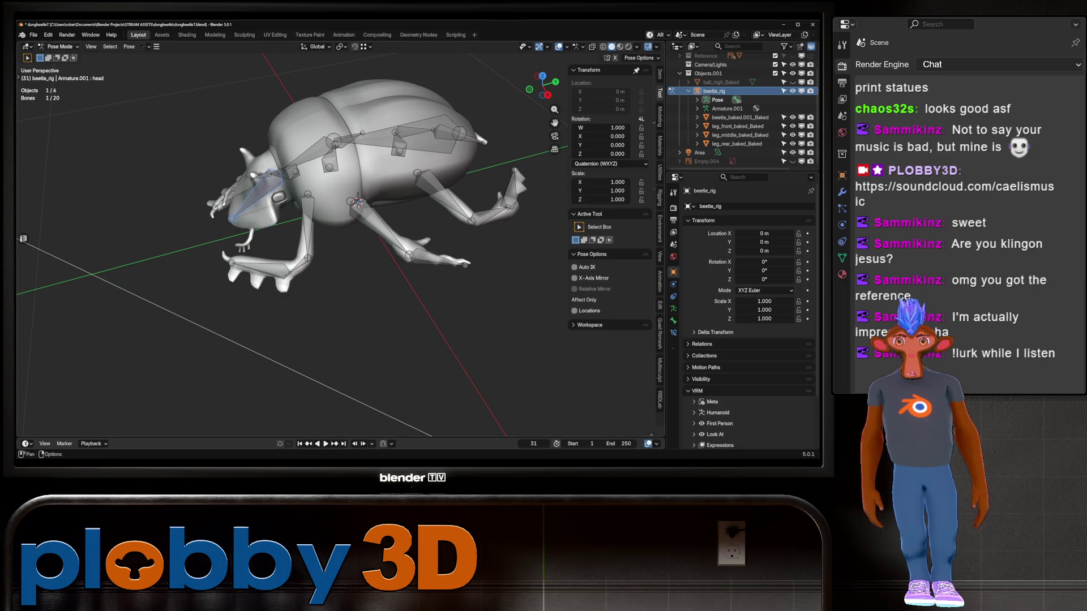
Step: Switch the rig to Object Mode and add the beetle body mesh to the selection
click(61, 47)
click(56, 56)
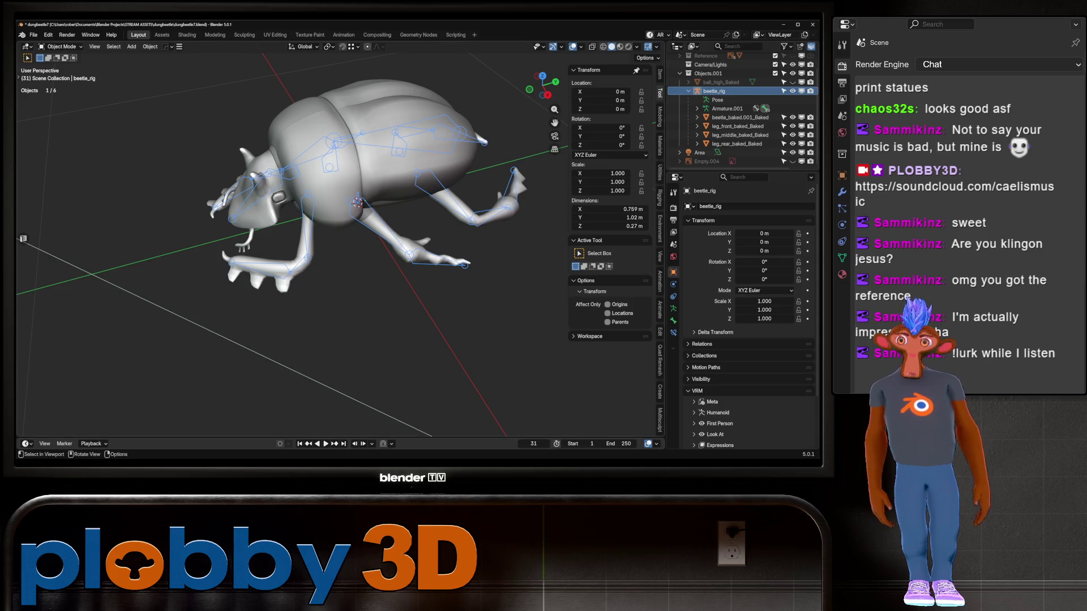
ctrl+click(740, 117)
Step: In Weight Paint mode, smooth the head bone's weights and test-rotate the head around X
click(61, 46)
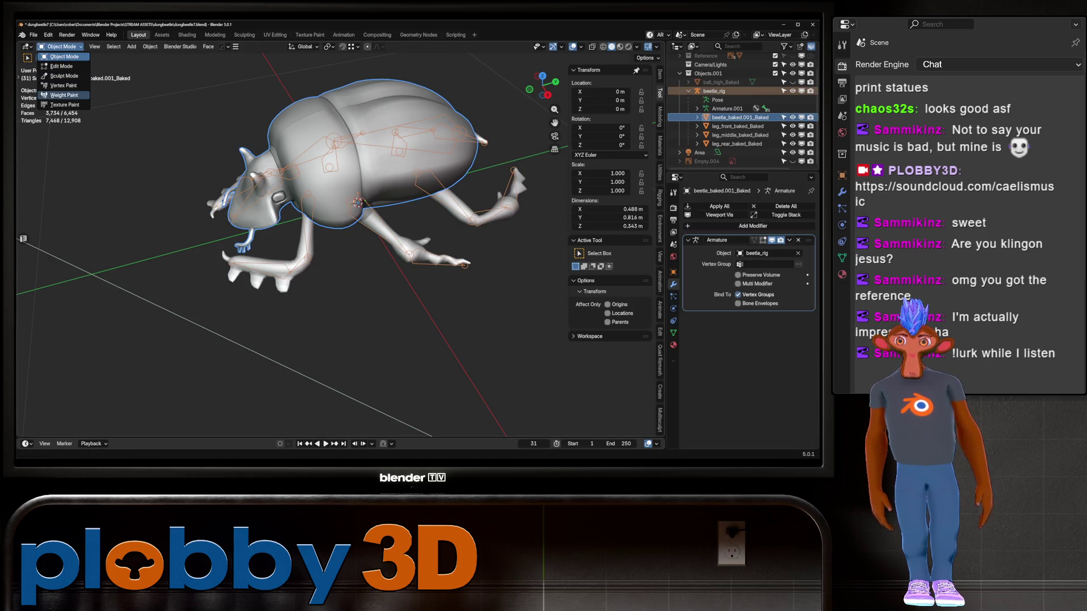
click(63, 96)
middle_drag(258, 106, 378, 164)
key(q)
click(378, 165)
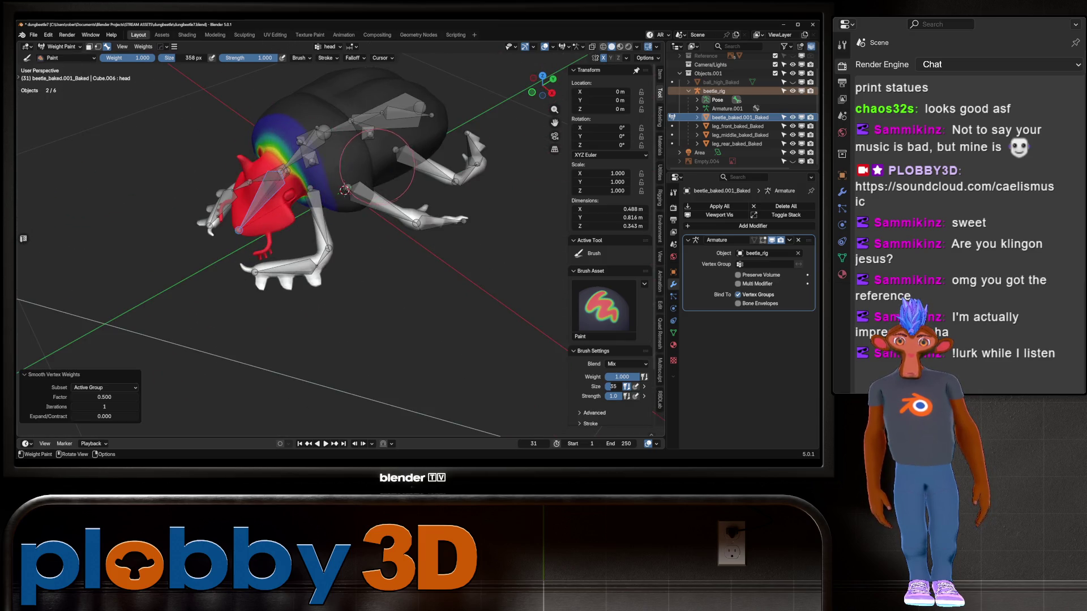
key(r)
key(x)
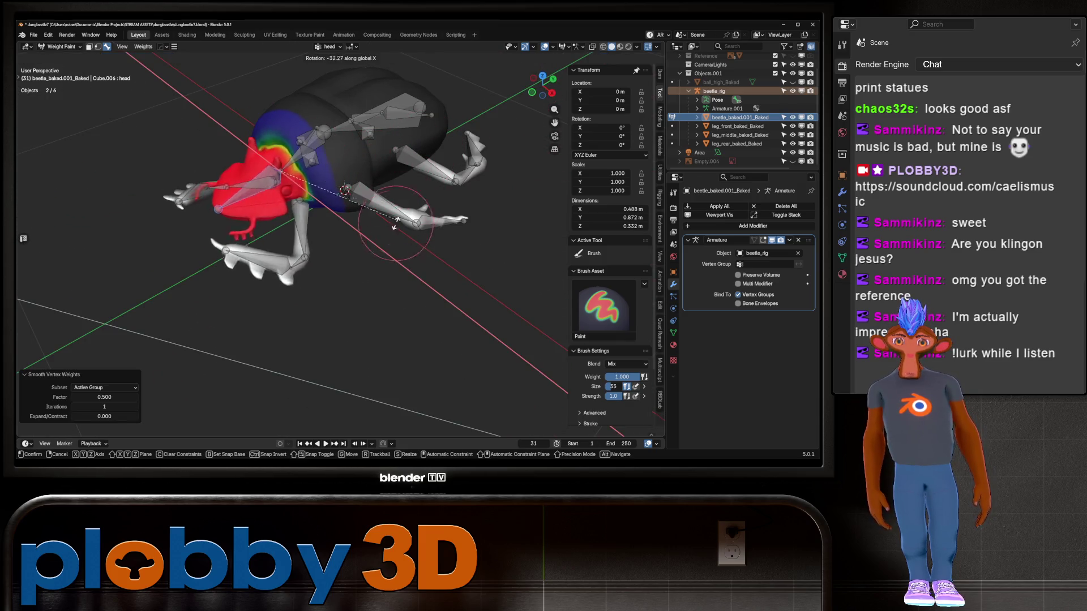
alt+middle_drag(396, 170, 375, 176)
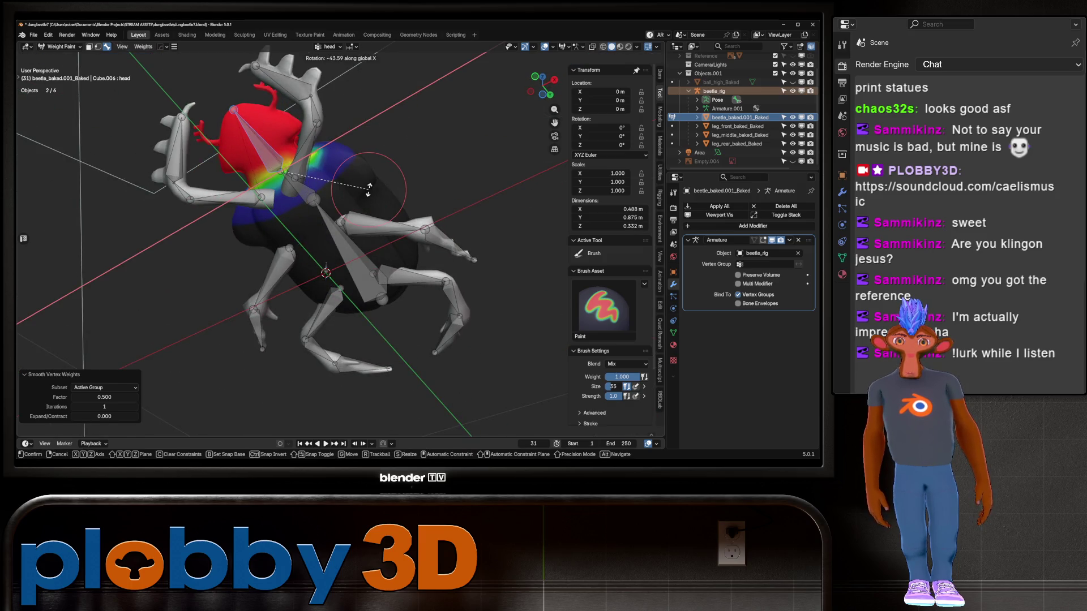
click(354, 193)
Step: Smooth the spine.001 weights and test-rotate it around X, cancelling the rotation
ctrl+click(301, 191)
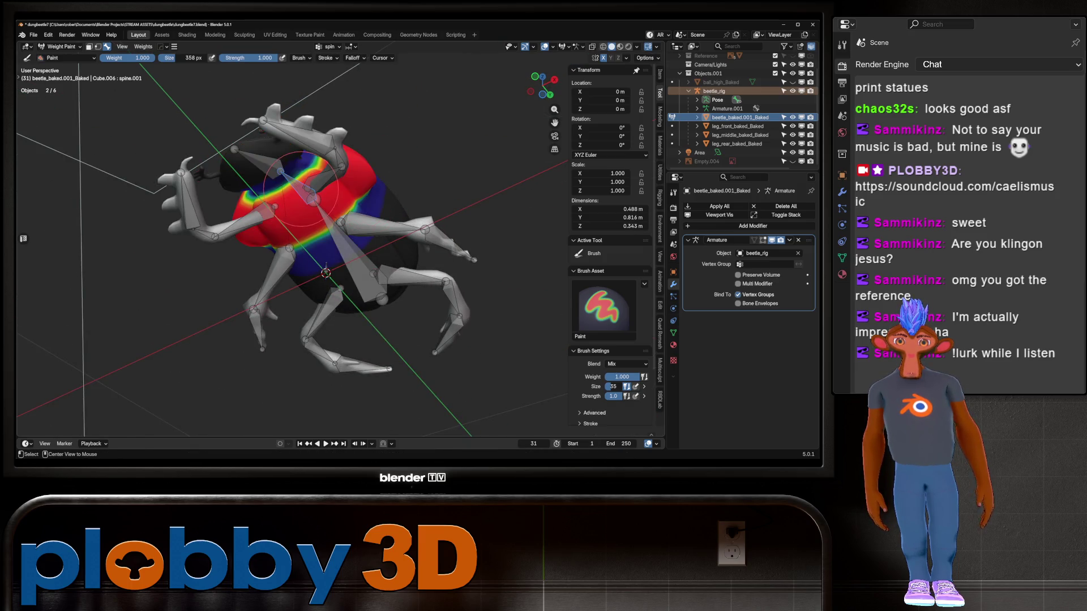
click(375, 197)
key(r)
key(x)
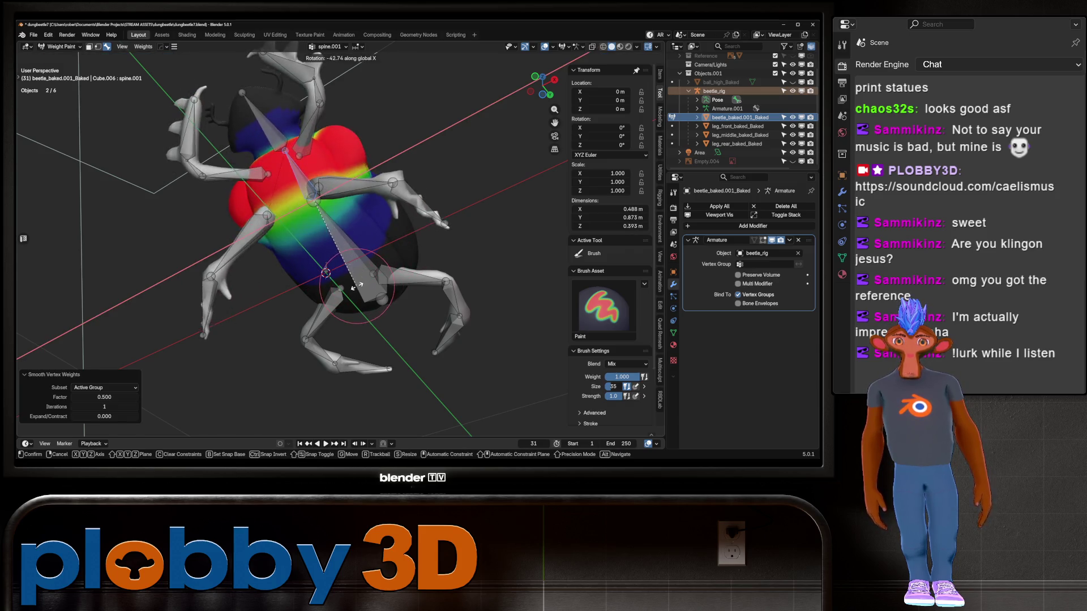
key(Escape)
Step: Test-rotate the head bone again twice, cancelling each rotation
ctrl+click(283, 169)
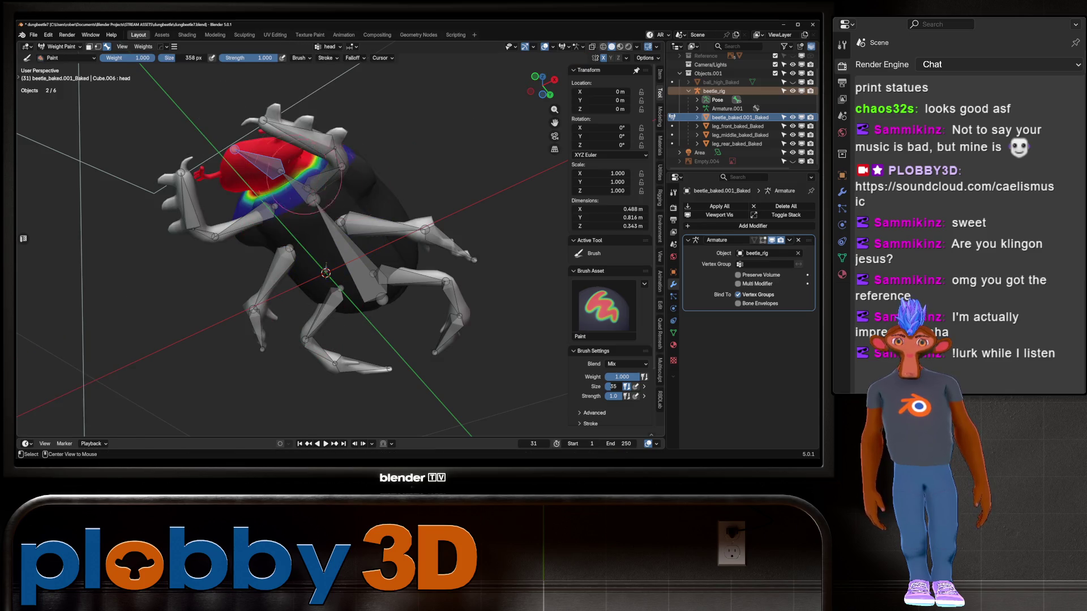
key(r)
key(x)
key(Escape)
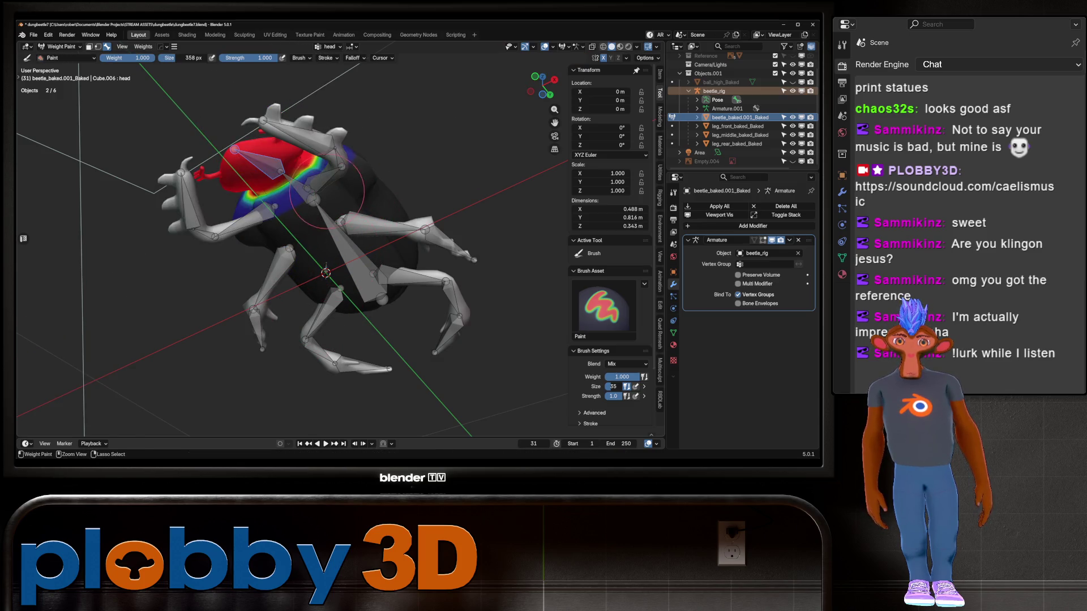
key(r)
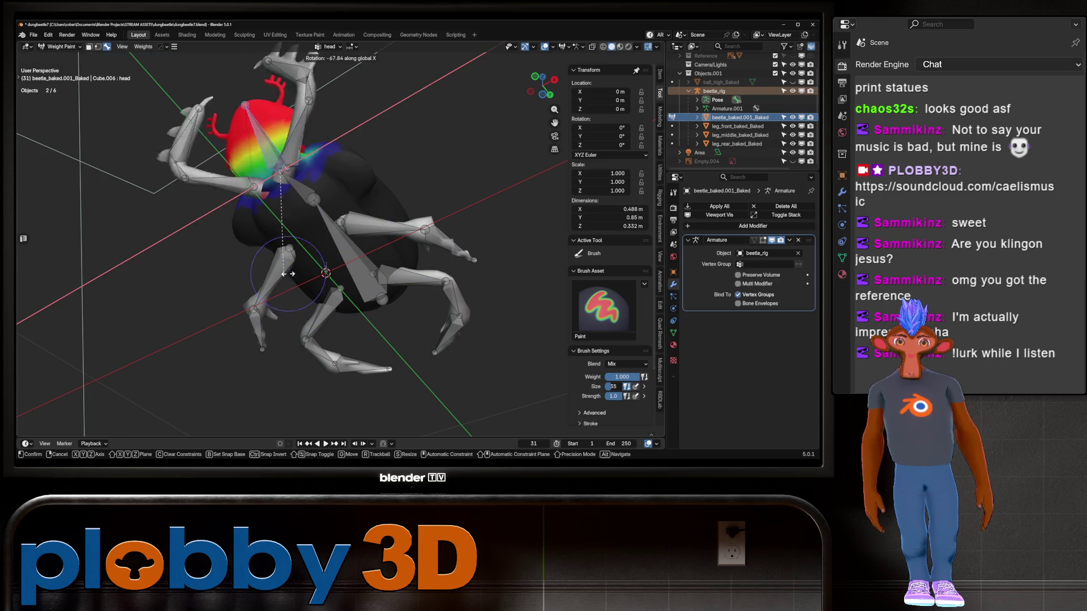
key(Escape)
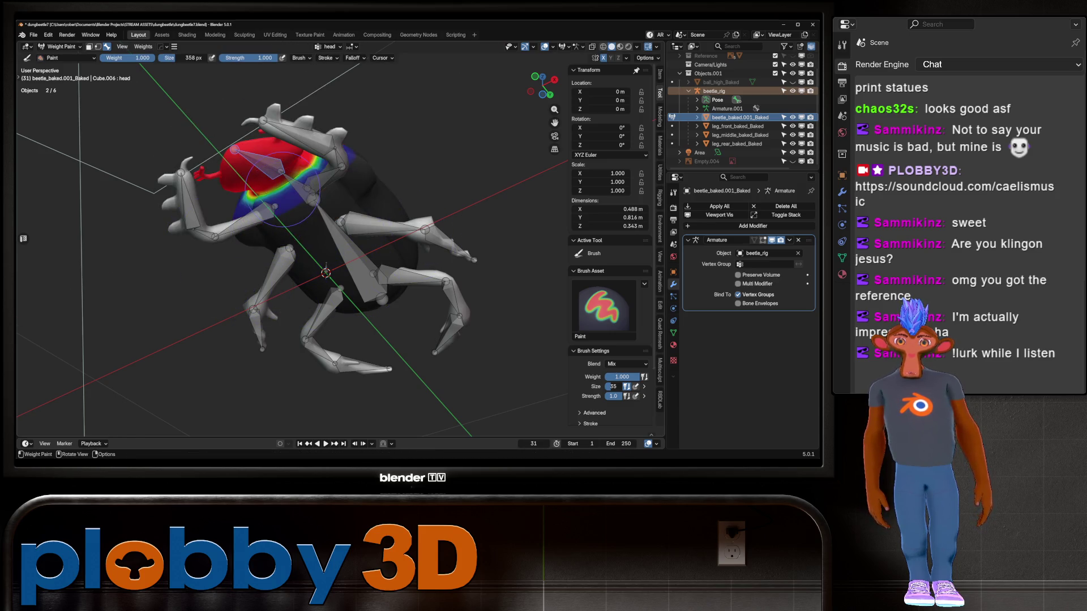
Step: Return to Object Mode and select the front leg object
middle_drag(281, 187, 260, 206)
scroll(243, 221, down, 2)
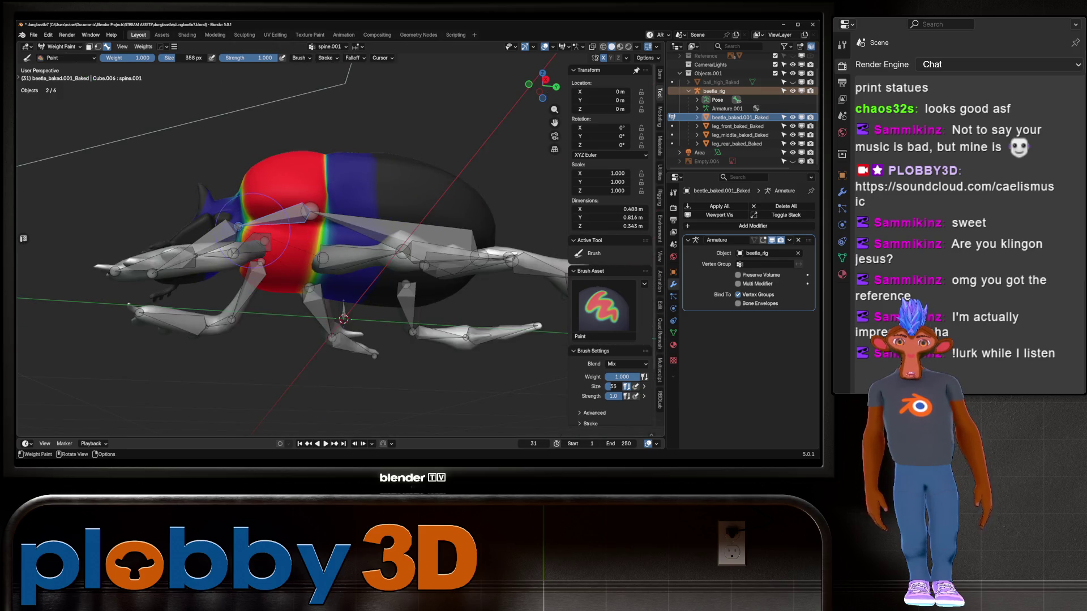
scroll(271, 249, up, 2)
click(61, 46)
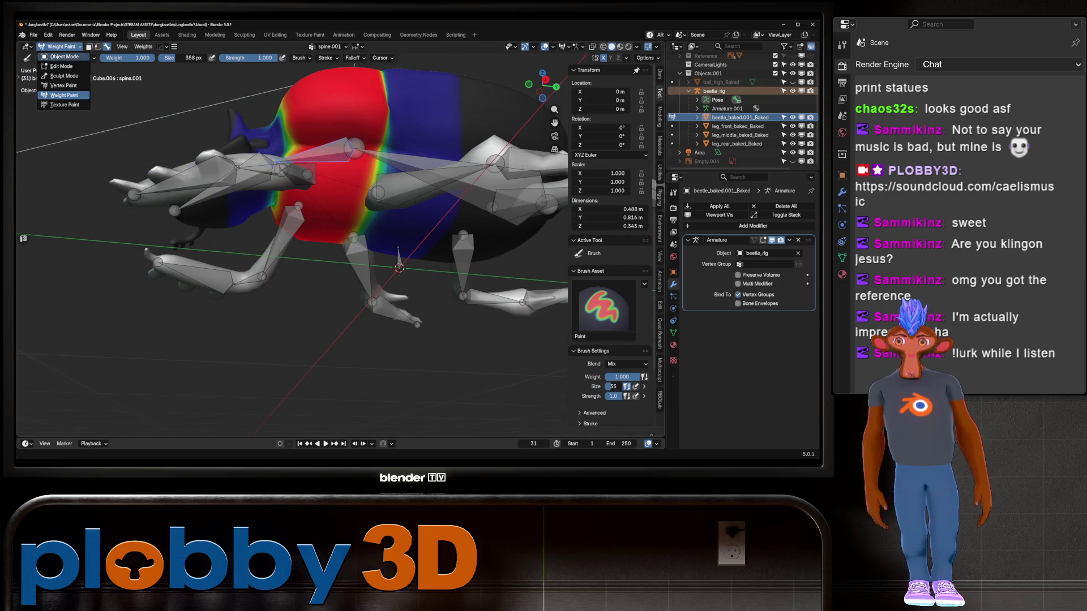
click(58, 56)
click(227, 250)
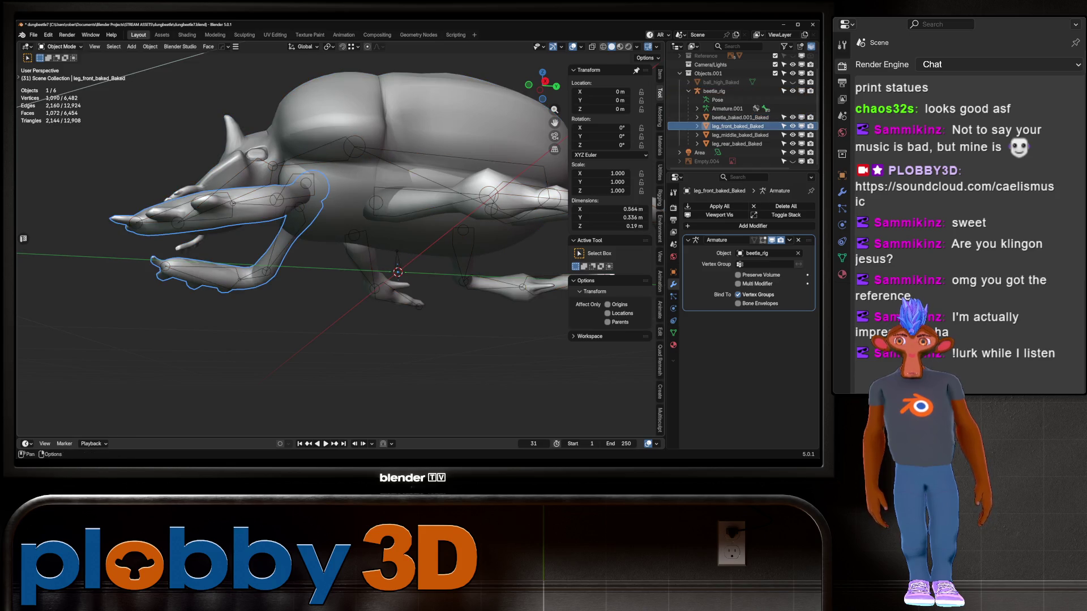
Step: Inspect the front leg mesh in Edit Mode, selecting faces, then return to Object Mode
click(62, 46)
click(61, 66)
scroll(283, 227, down, 3)
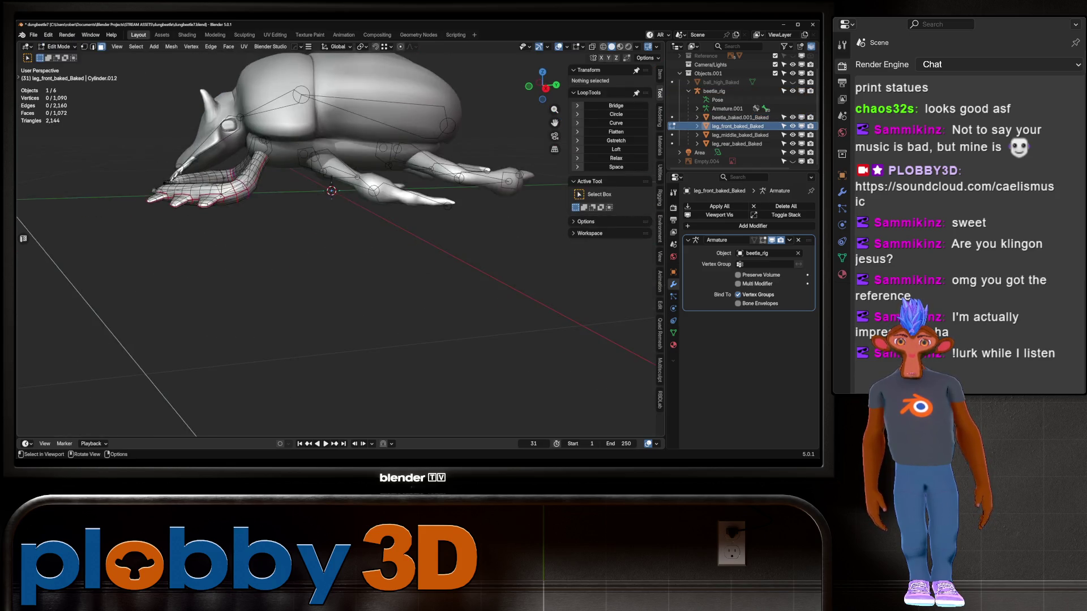
scroll(283, 227, up, 5)
scroll(339, 243, up, 5)
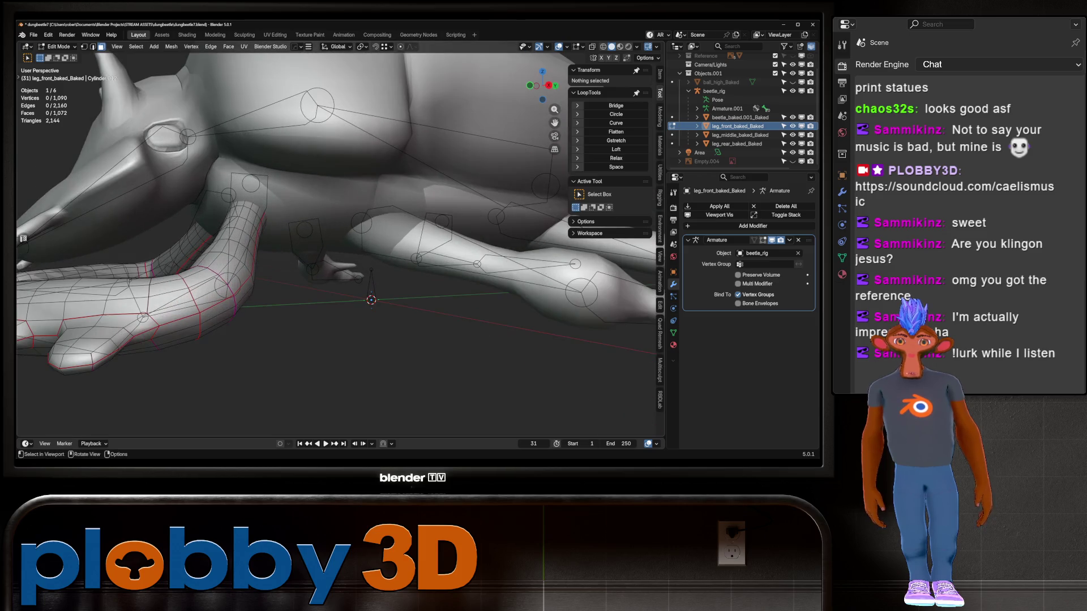
scroll(339, 226, down, 3)
middle_drag(340, 227, 368, 215)
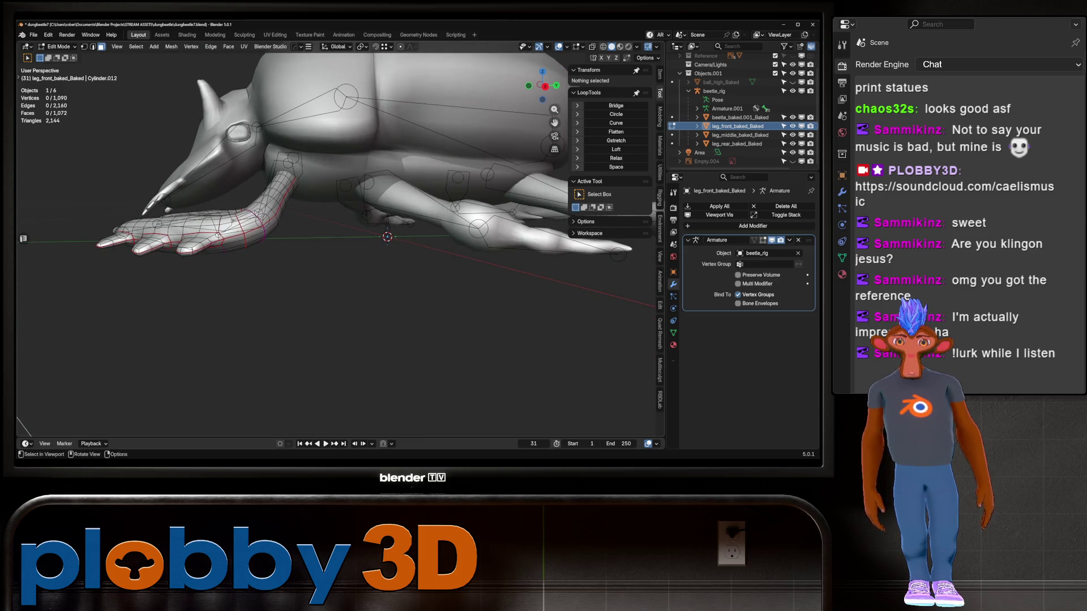
click(249, 226)
key(b)
click(59, 47)
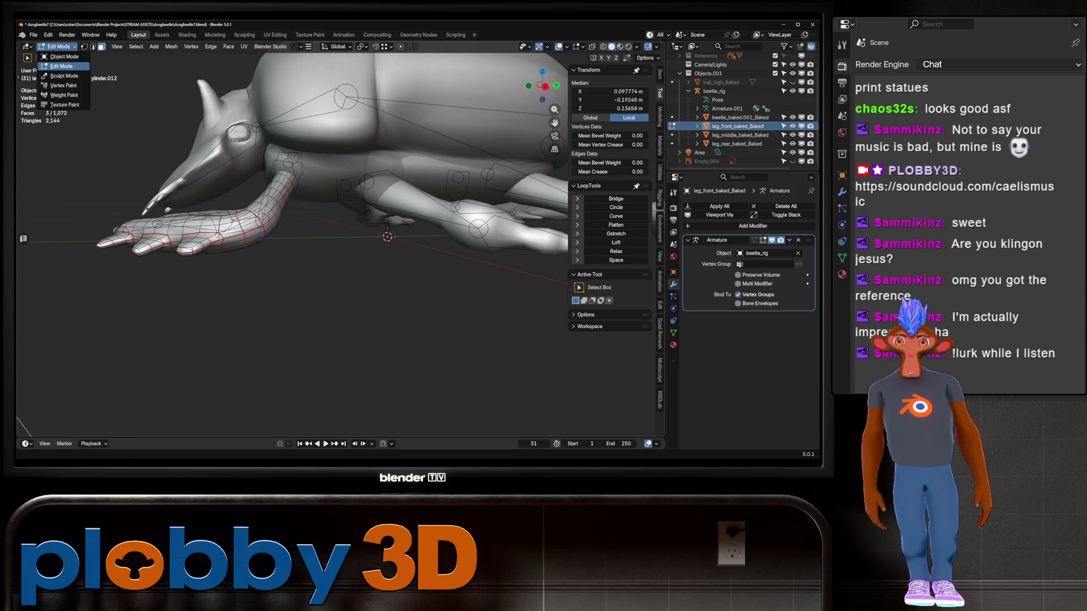
click(62, 57)
Step: Put beetle_rig in Edit Mode and expand the Bone tab's Relations panel for spine.001
click(257, 125)
click(60, 46)
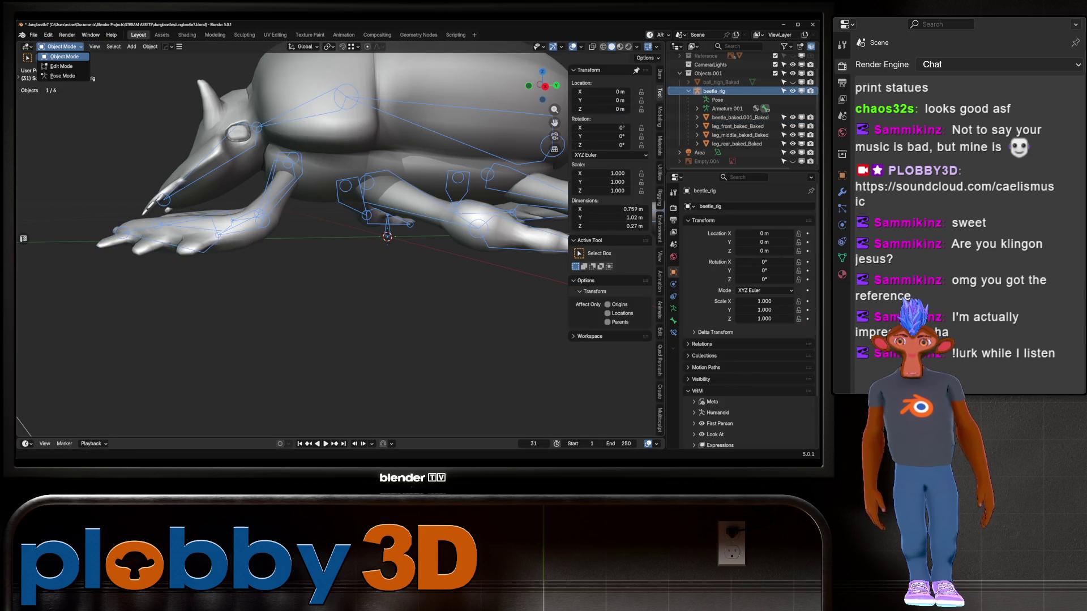
click(61, 66)
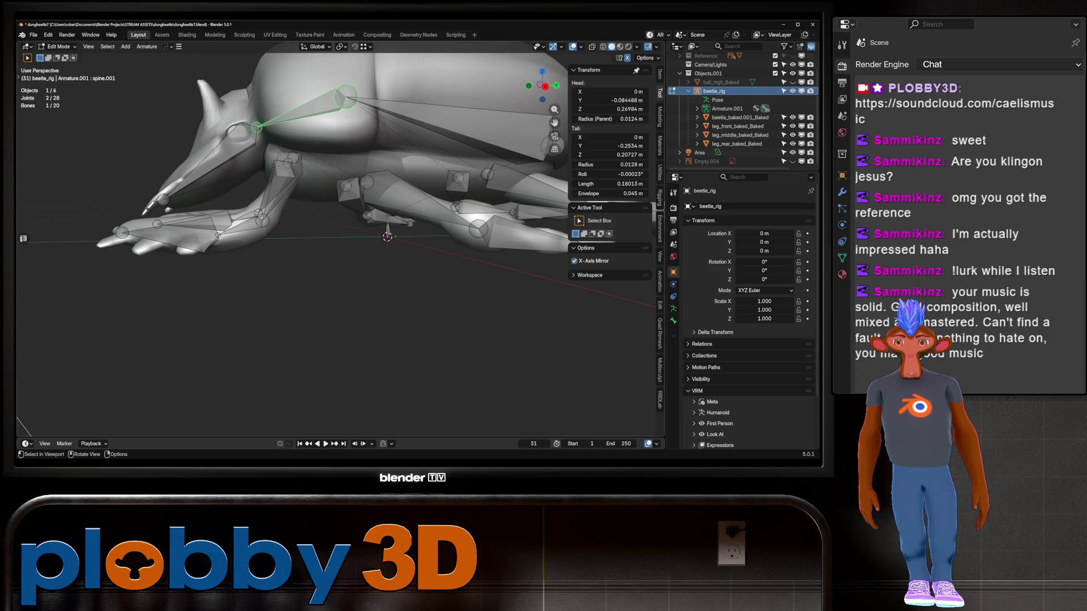
mouse_move(340, 255)
middle_down()
mouse_move(283, 221)
mouse_move(351, 238)
mouse_move(374, 215)
middle_up()
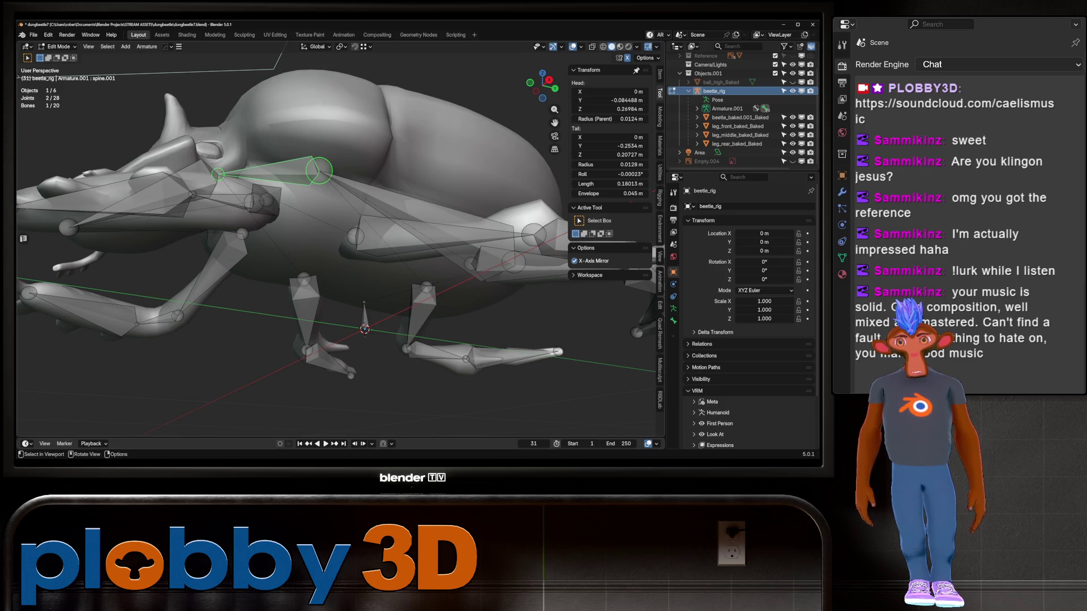
middle_drag(373, 215, 255, 232)
scroll(255, 232, up, 3)
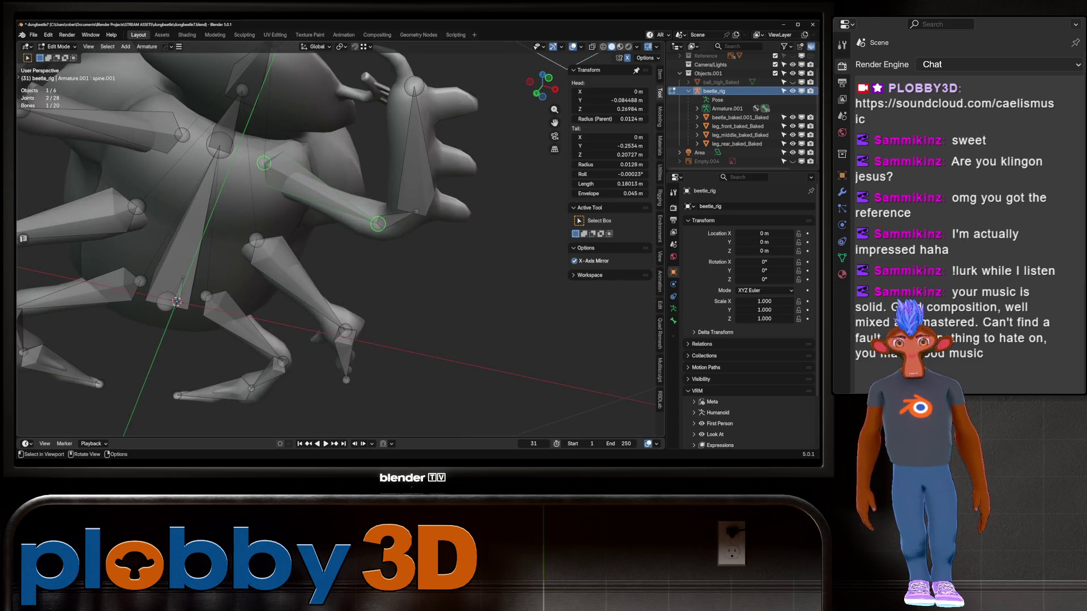
click(674, 321)
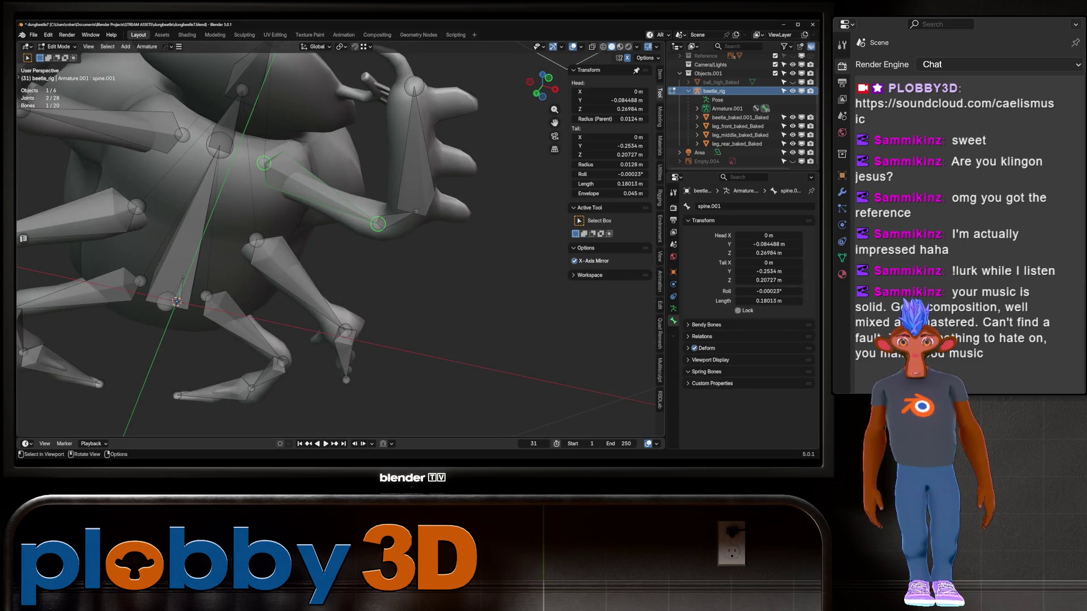
click(702, 336)
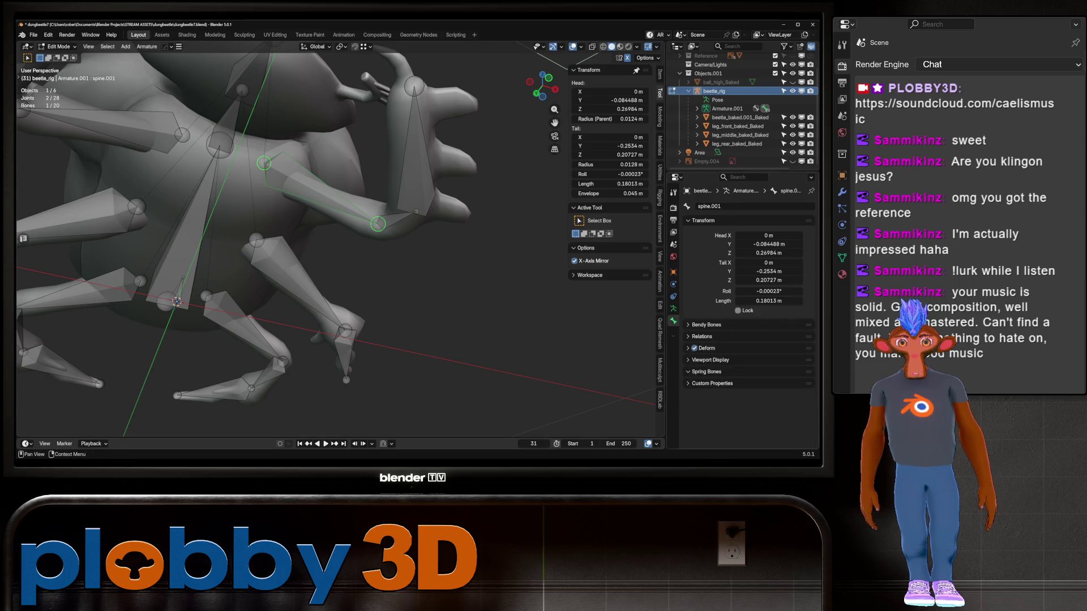
mouse_move(334, 243)
middle_down()
mouse_move(258, 184)
mouse_move(249, 131)
mouse_move(283, 142)
mouse_move(340, 108)
middle_up()
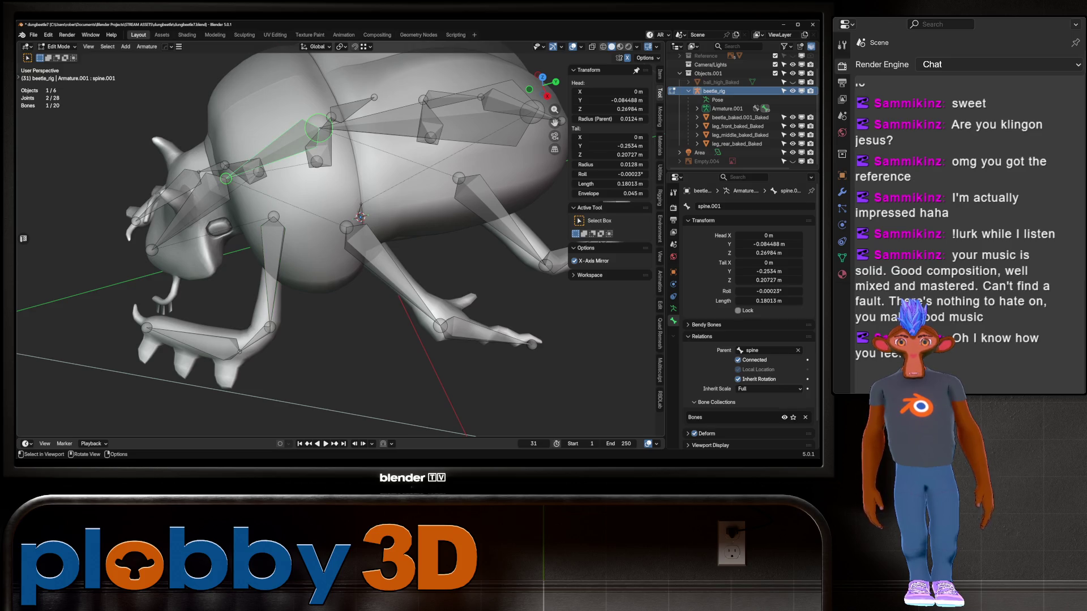
Step: Set the leg_front_L bone's parent to spine.001
click(319, 128)
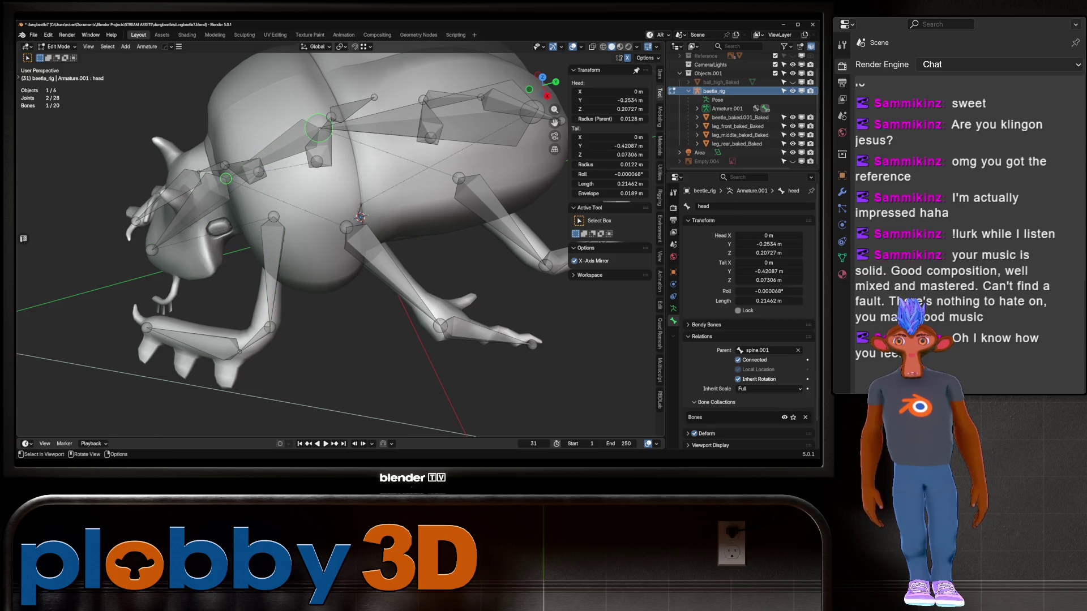
key(bracketleft)
click(273, 272)
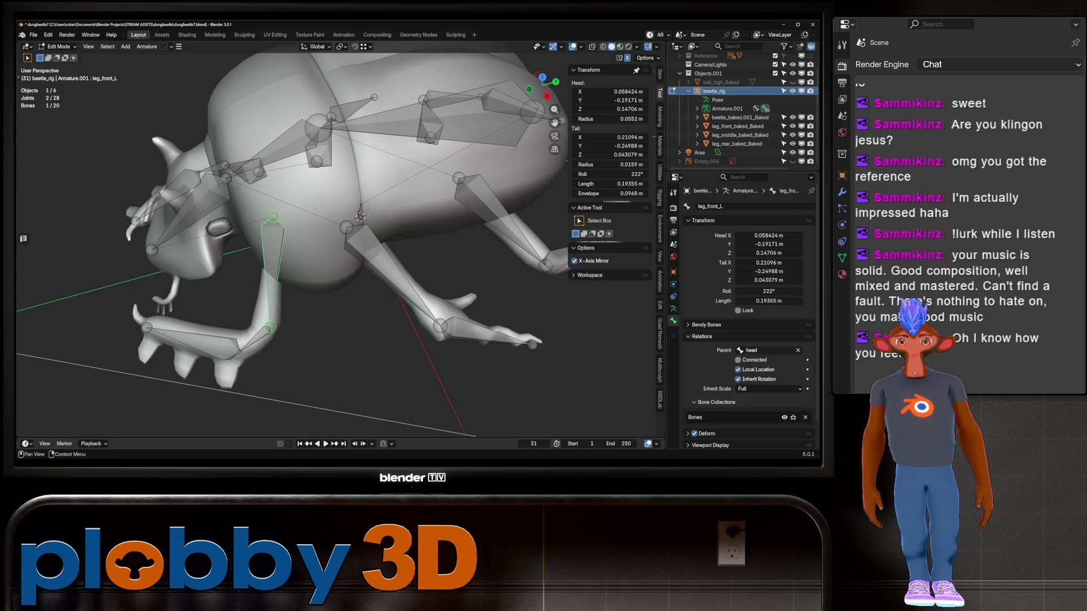
click(764, 350)
click(735, 382)
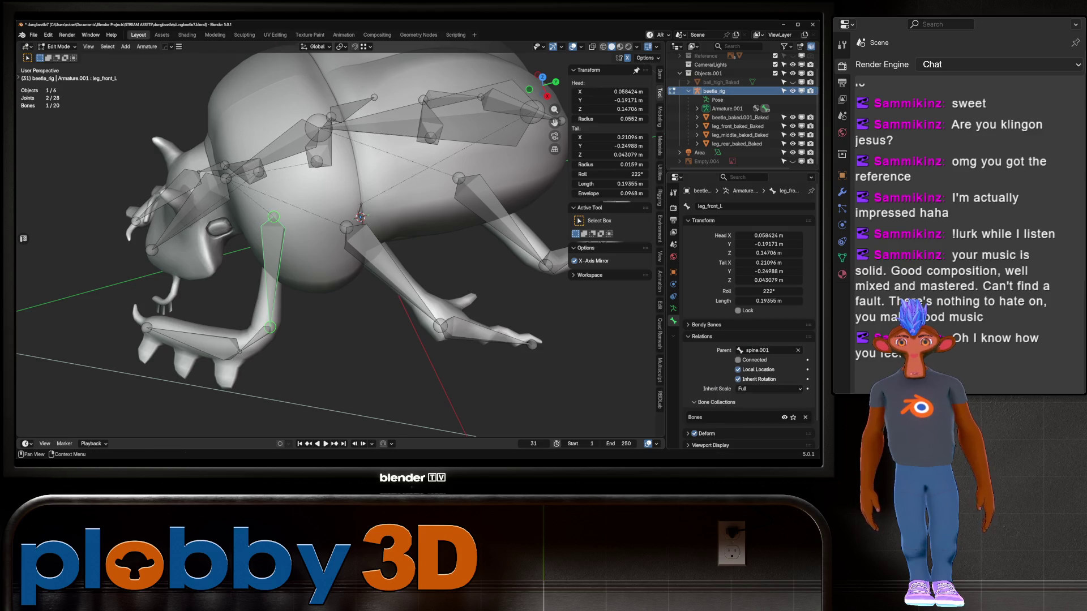
Step: Set the leg_front_R bone's parent to spine.001
click(272, 153)
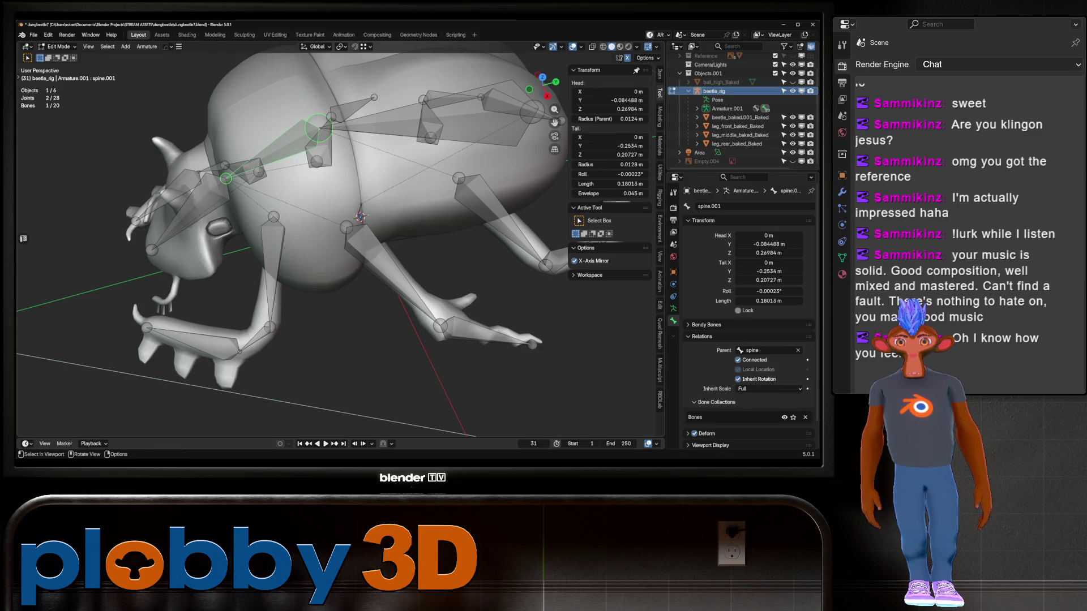
mouse_move(272, 153)
middle_down()
mouse_move(319, 105)
mouse_move(323, 147)
middle_up()
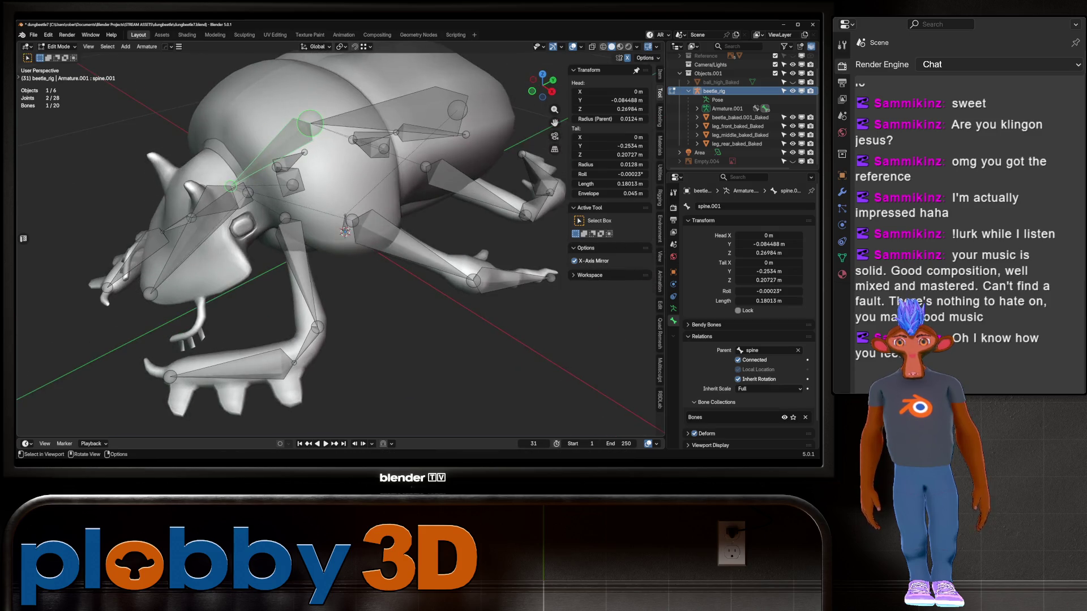
click(221, 204)
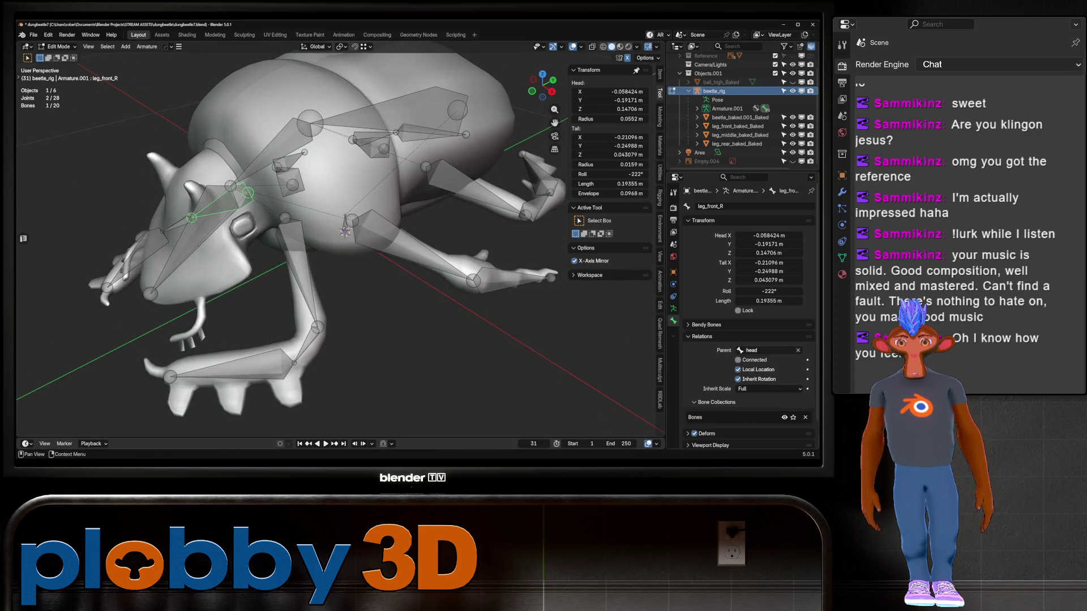
click(770, 351)
click(730, 382)
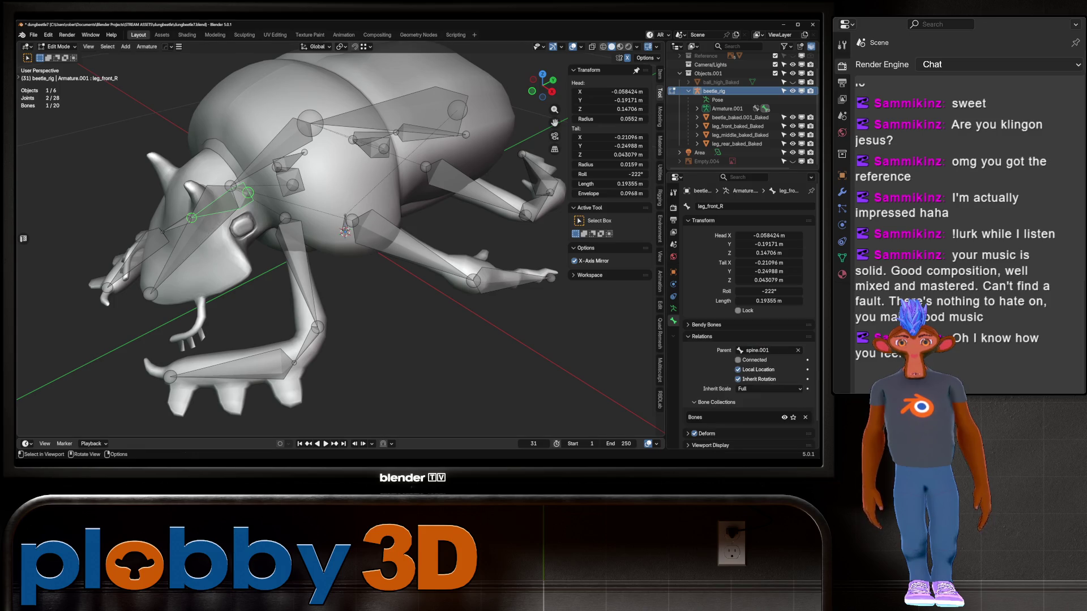
middle_drag(295, 305, 283, 254)
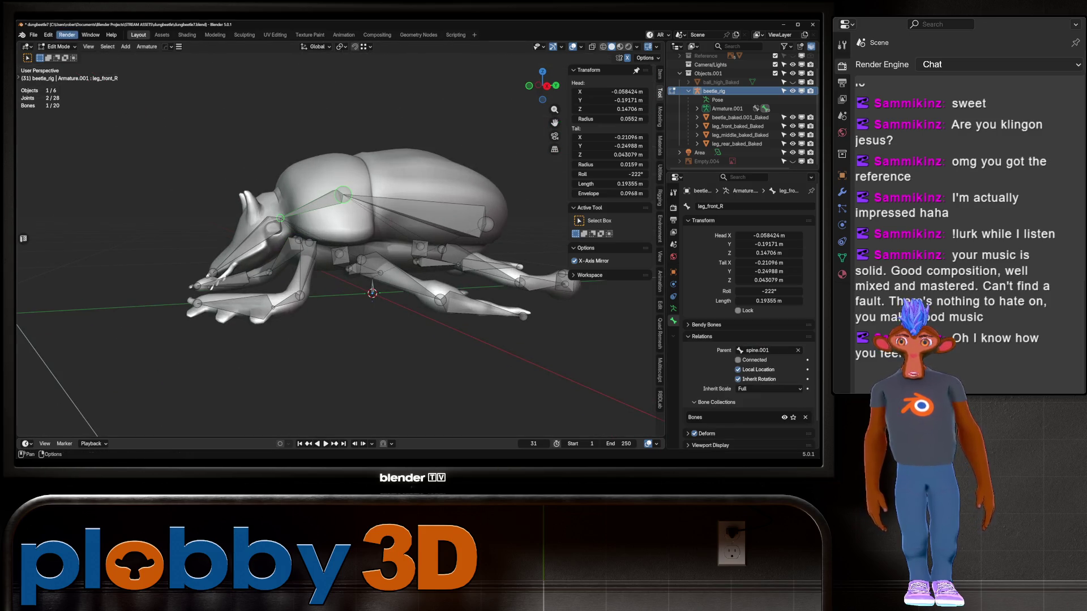
click(59, 46)
Step: Enter Pose Mode and trial-rotate spine.001 on the X axis, cancelling back to rest
click(60, 75)
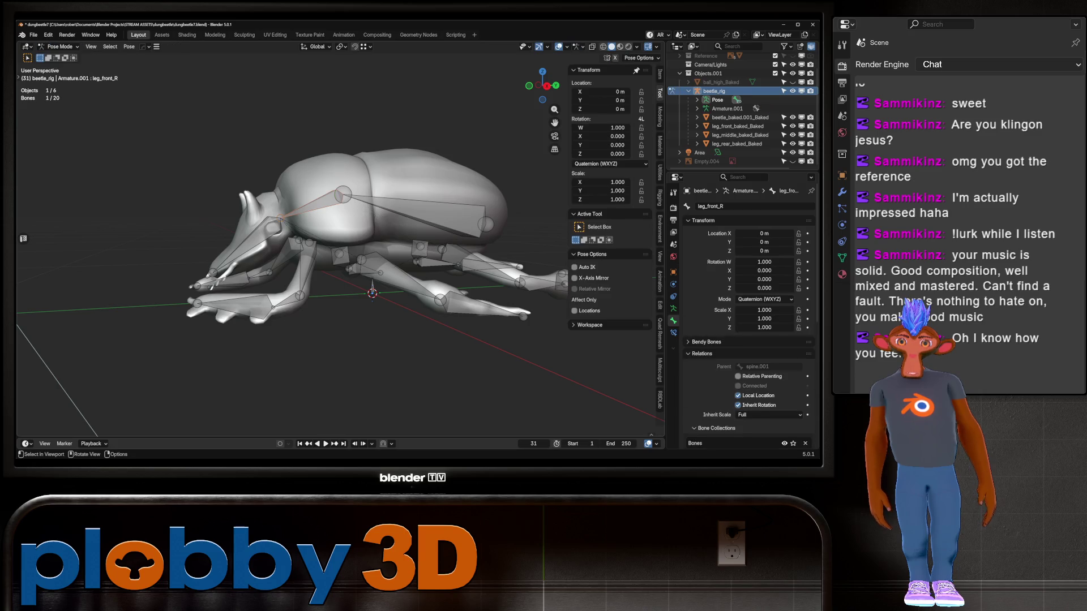
click(312, 206)
key(r)
key(x)
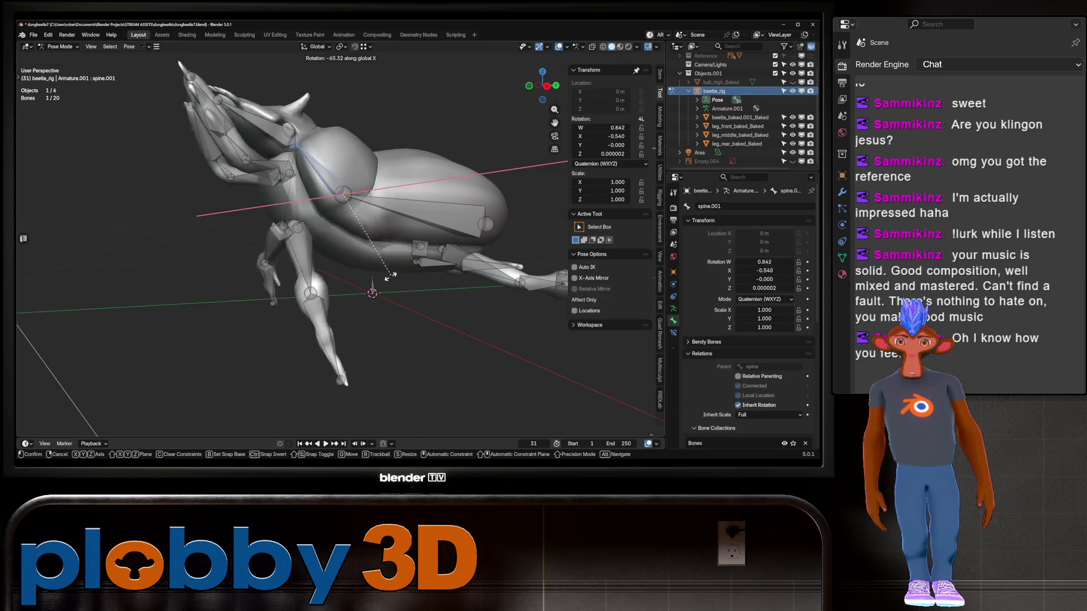
key(Escape)
Step: Trial-rotate the head bone on X, cancel it, then view the head from below
click(254, 249)
key(r)
key(x)
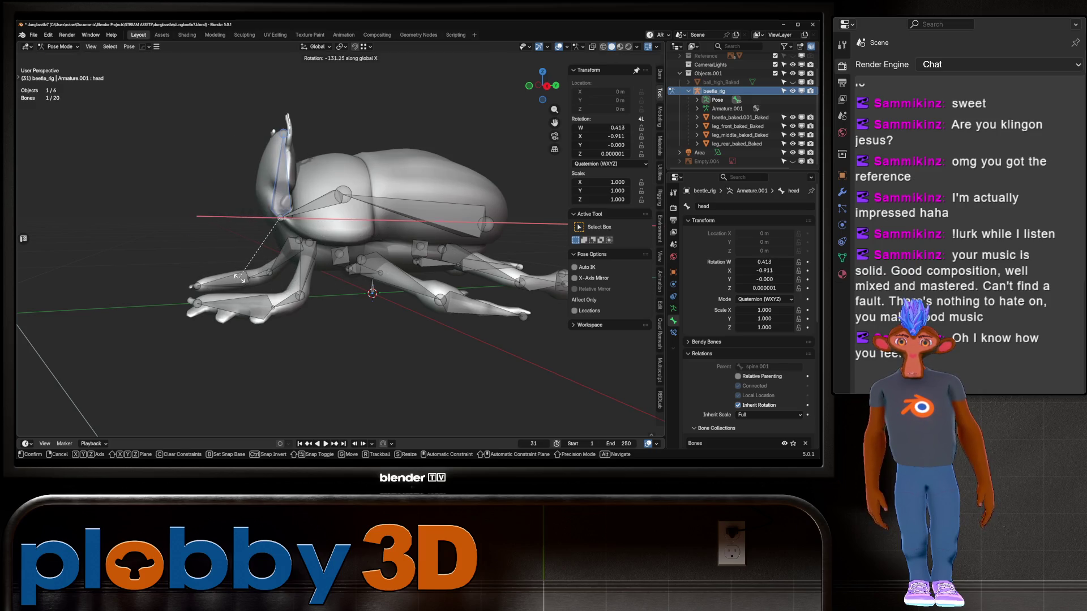
key(Escape)
scroll(291, 231, up, 5)
middle_drag(291, 231, 243, 240)
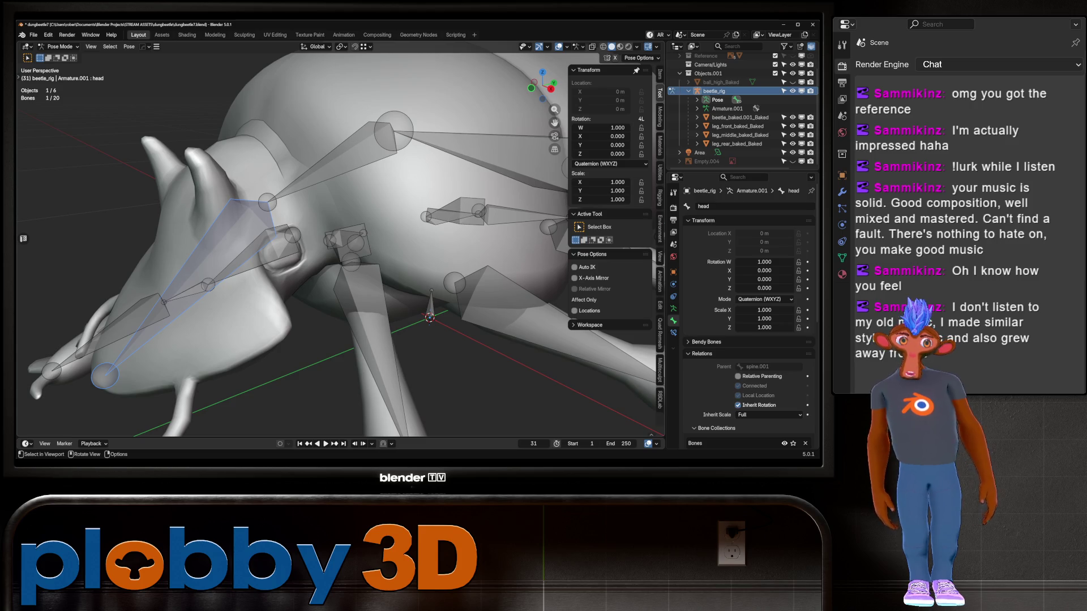
Step: Select the head bone and trial-rotate it on the X axis, cancelling
mouse_move(340, 243)
middle_down()
mouse_move(362, 232)
mouse_move(385, 244)
mouse_move(340, 232)
mouse_move(336, 243)
middle_up()
click(292, 210)
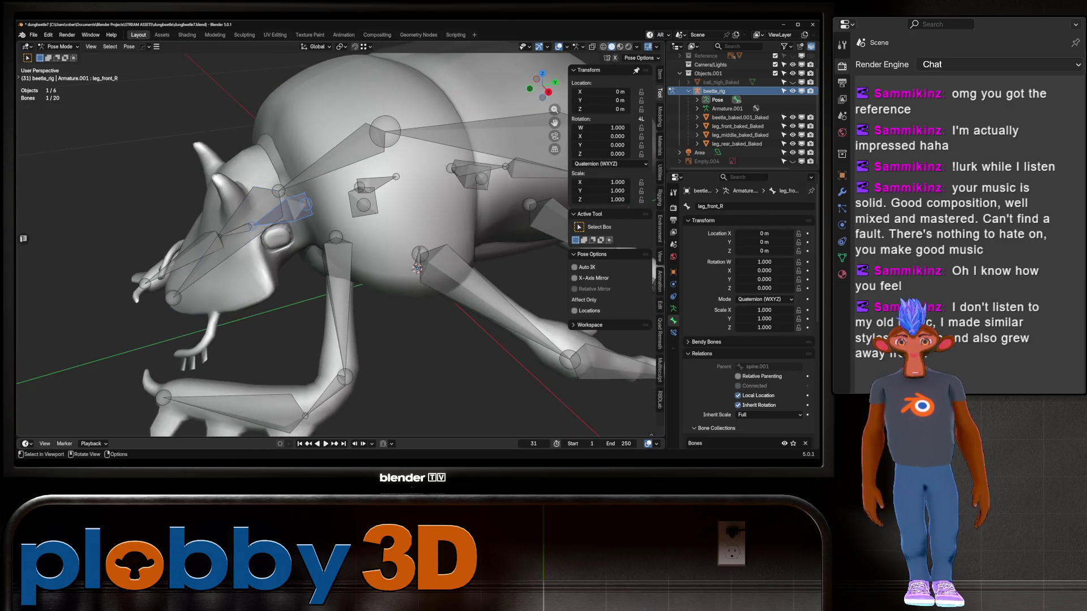
click(249, 215)
mouse_move(339, 238)
middle_down()
mouse_move(396, 237)
mouse_move(362, 339)
middle_up()
key(r)
key(x)
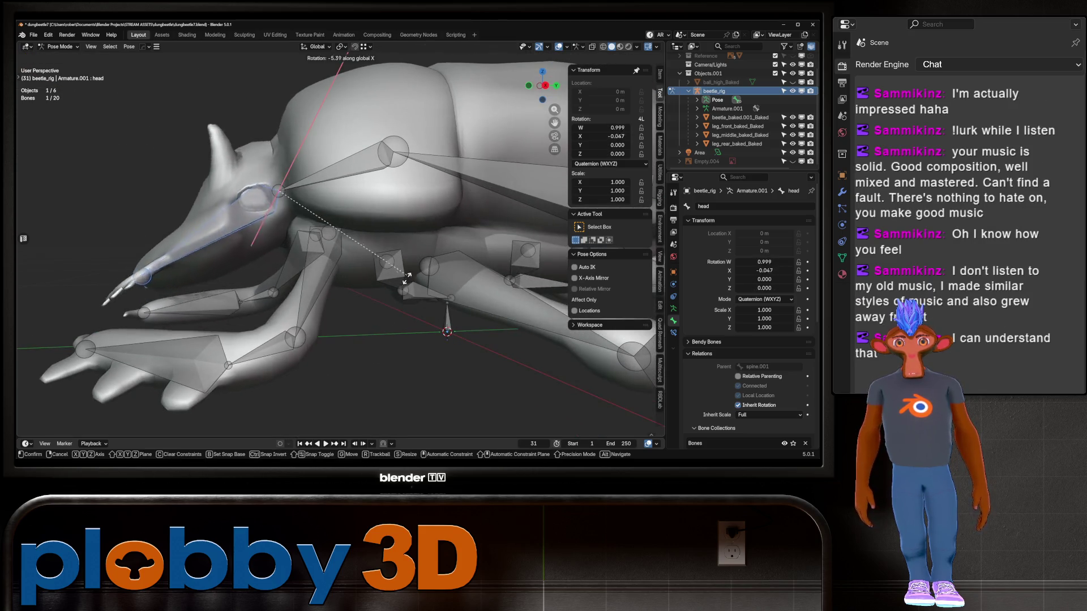
key(Escape)
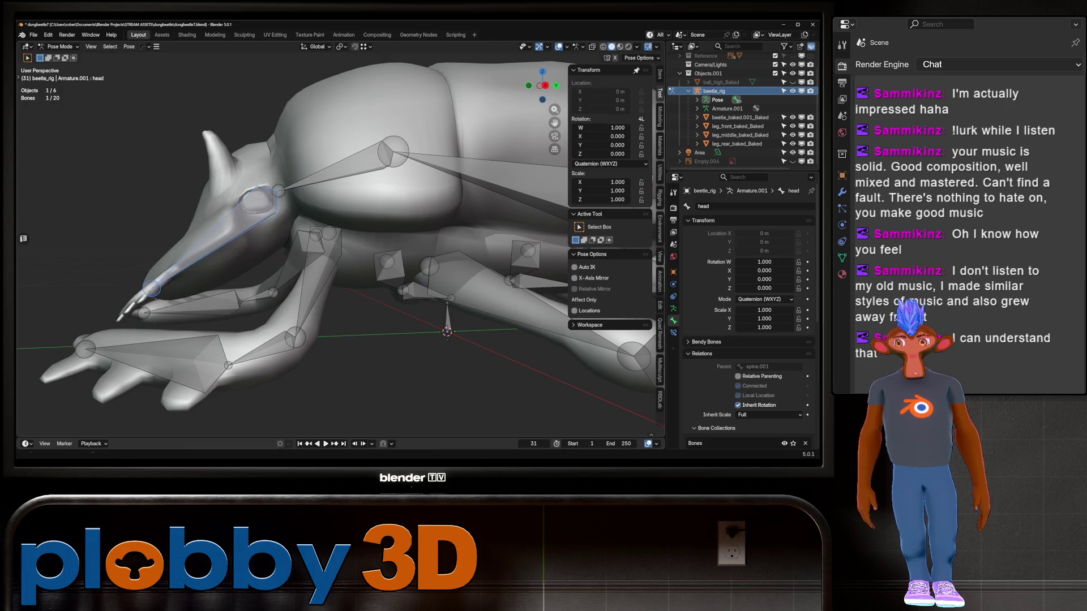
Step: Trial-rotate the head bone on the Z axis from a low side view, cancelling
middle_drag(340, 381, 396, 283)
mouse_move(334, 351)
middle_down()
mouse_move(373, 323)
mouse_move(252, 365)
mouse_move(260, 369)
middle_up()
key(r)
key(z)
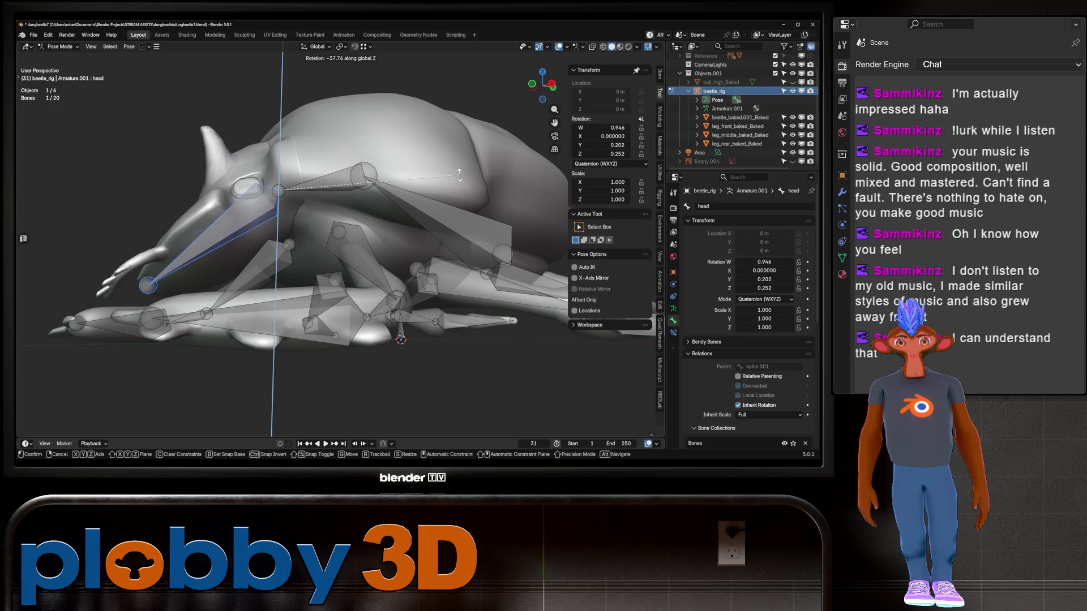
mouse_move(459, 176)
alt+middle_down()
mouse_move(336, 249)
mouse_move(396, 238)
mouse_move(442, 192)
mouse_move(396, 243)
mouse_move(340, 215)
mouse_move(368, 181)
mouse_move(317, 238)
mouse_move(317, 167)
alt+middle_up()
right_click(331, 249)
scroll(396, 243, down, 3)
scroll(339, 216, up, 3)
scroll(340, 227, down, 4)
Step: Select spine.001 and trial-rotate it on the X axis, cancelling
click(249, 218)
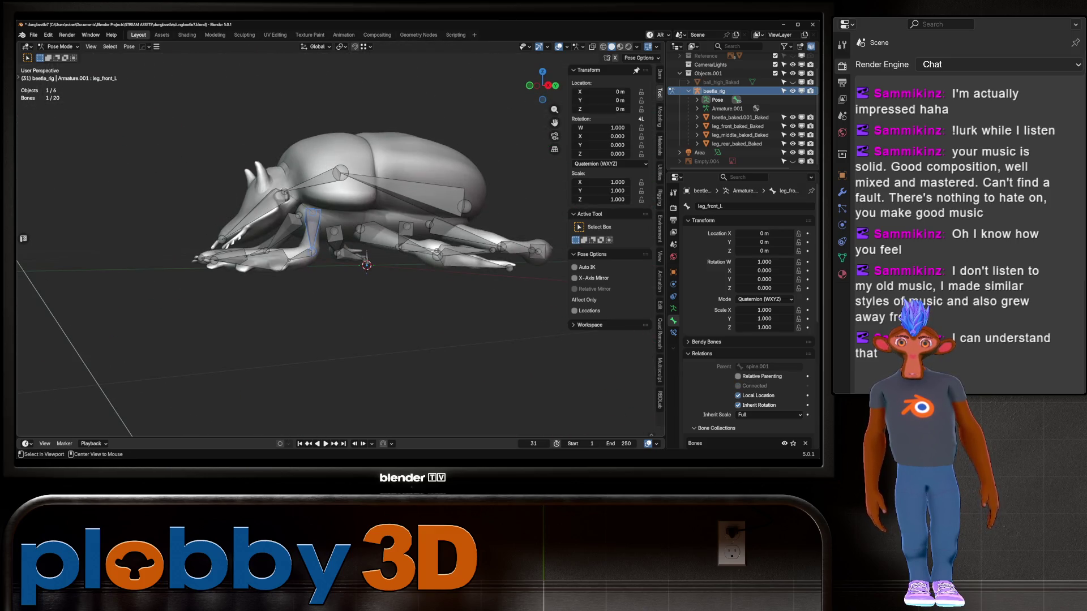
click(396, 187)
middle_drag(396, 187, 362, 317)
key(r)
key(x)
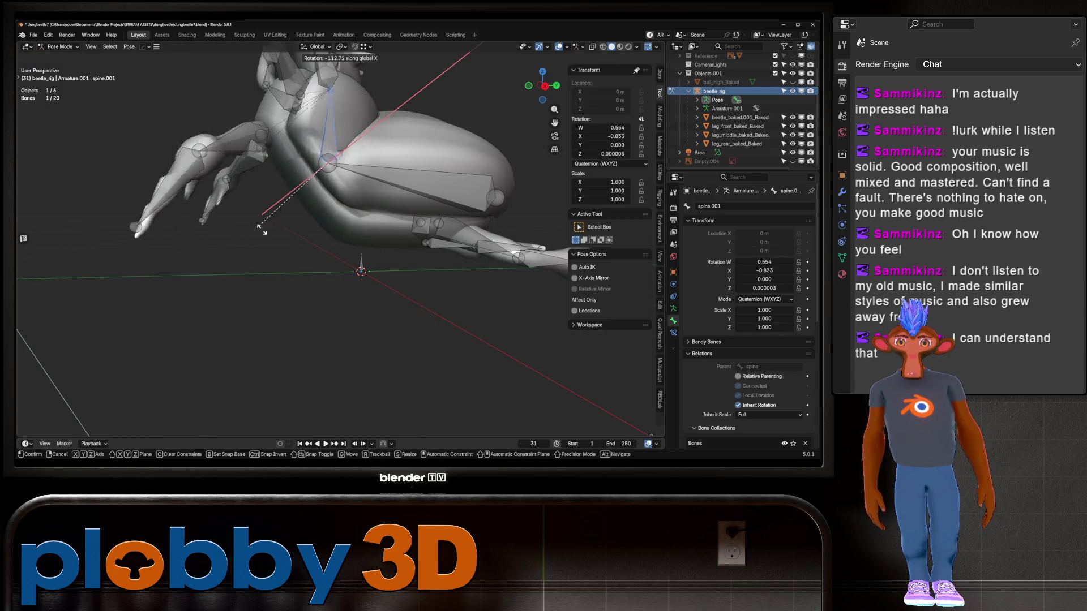
right_click(262, 229)
Step: Trial-rotate the head bone on X again, cancel, and orbit for a closer side view
click(246, 196)
key(r)
key(x)
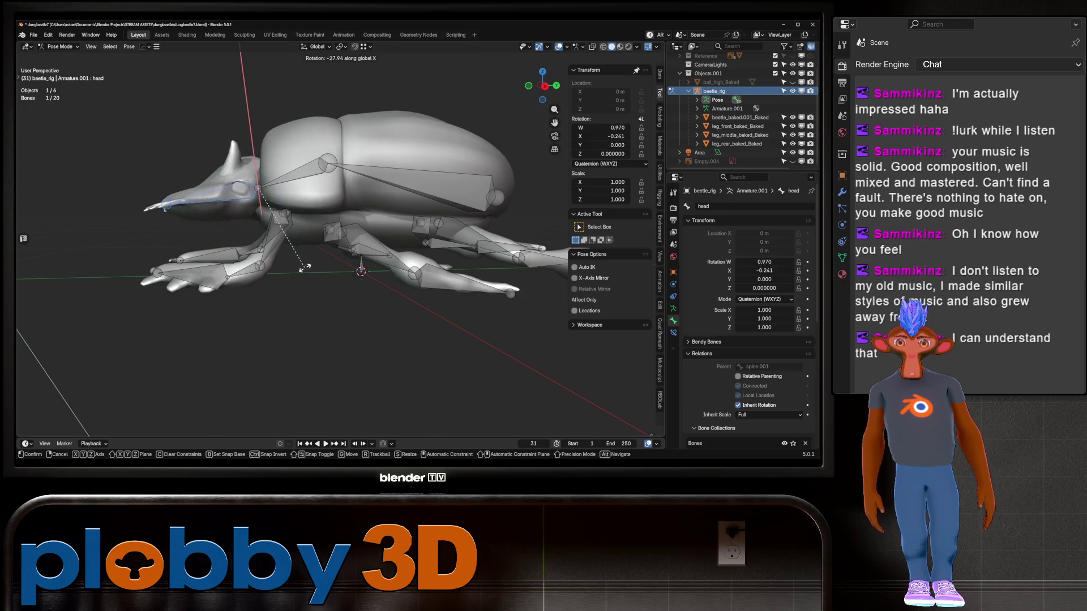
right_click(220, 330)
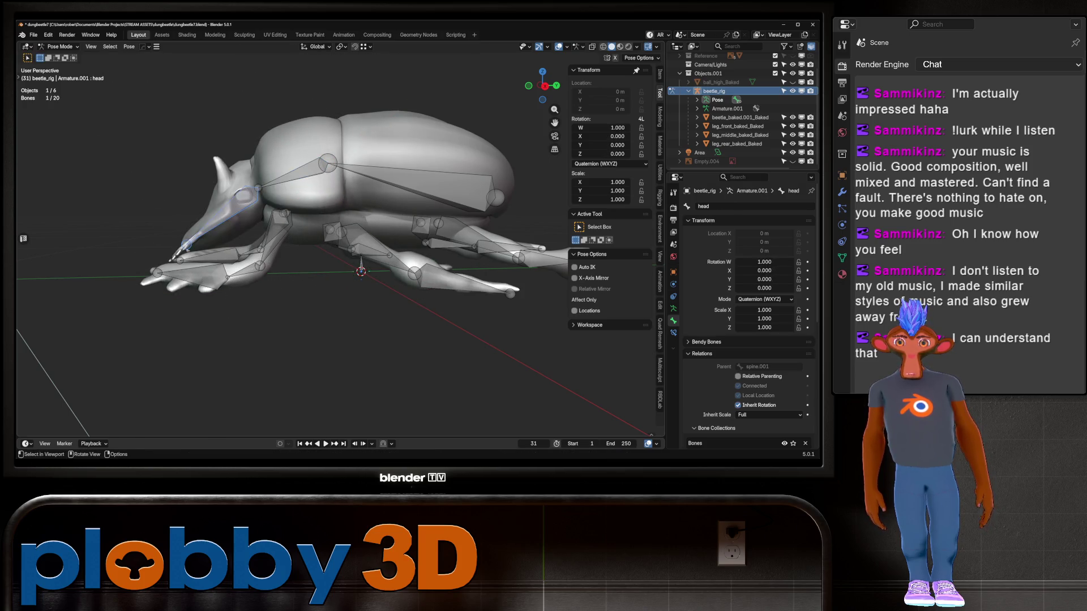
middle_drag(220, 330, 161, 286)
scroll(340, 238, up, 3)
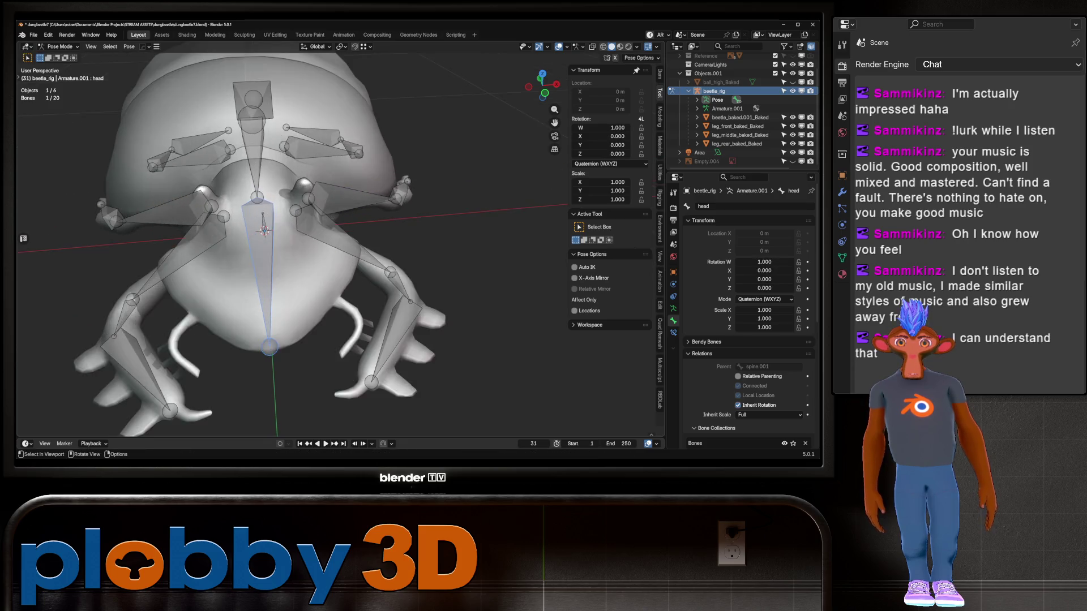
middle_drag(340, 238, 396, 227)
Step: Put the beetle body mesh into Weight Paint mode showing the leg_front_R weights
key(ctrl+Tab)
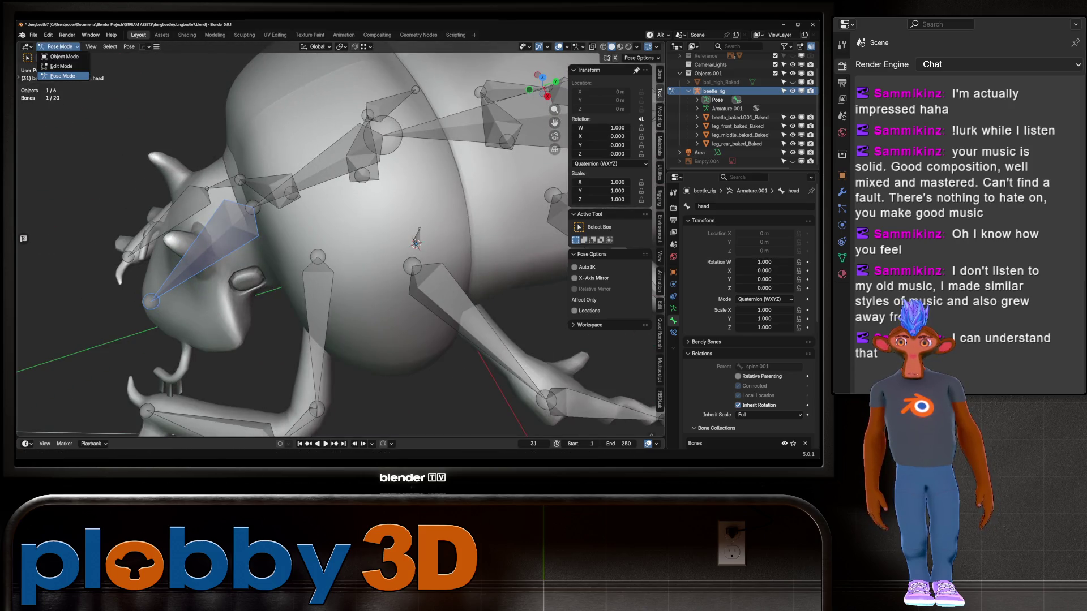
click(340, 199)
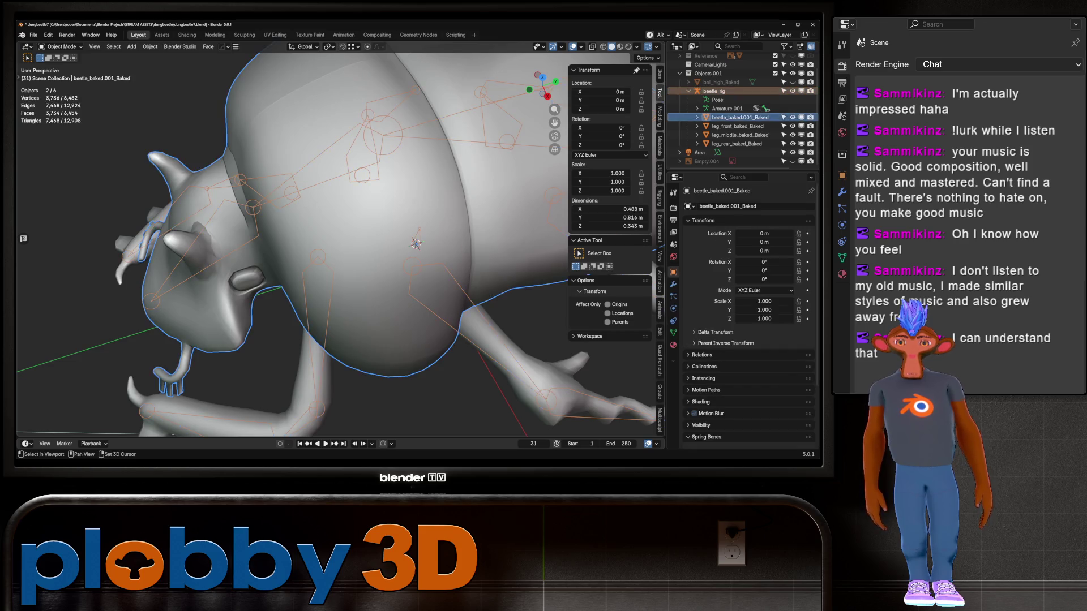
click(61, 46)
click(62, 95)
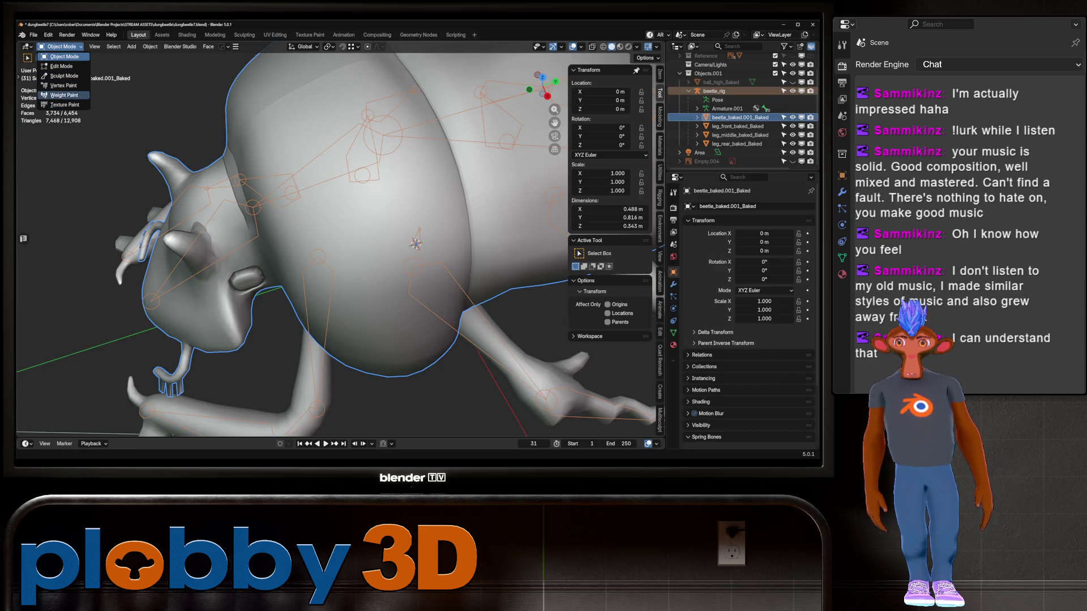
middle_drag(317, 237, 238, 237)
ctrl+click(238, 238)
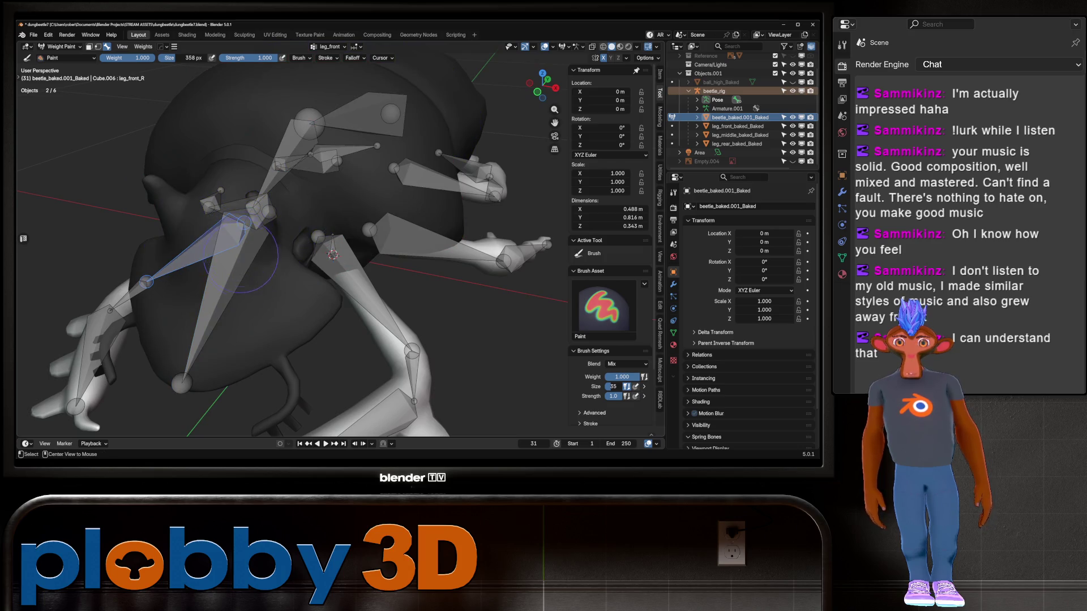
Step: Display the head bone's weights on the body and trial-rotate it on X, cancelling
ctrl+click(333, 255)
middle_drag(333, 255, 260, 187)
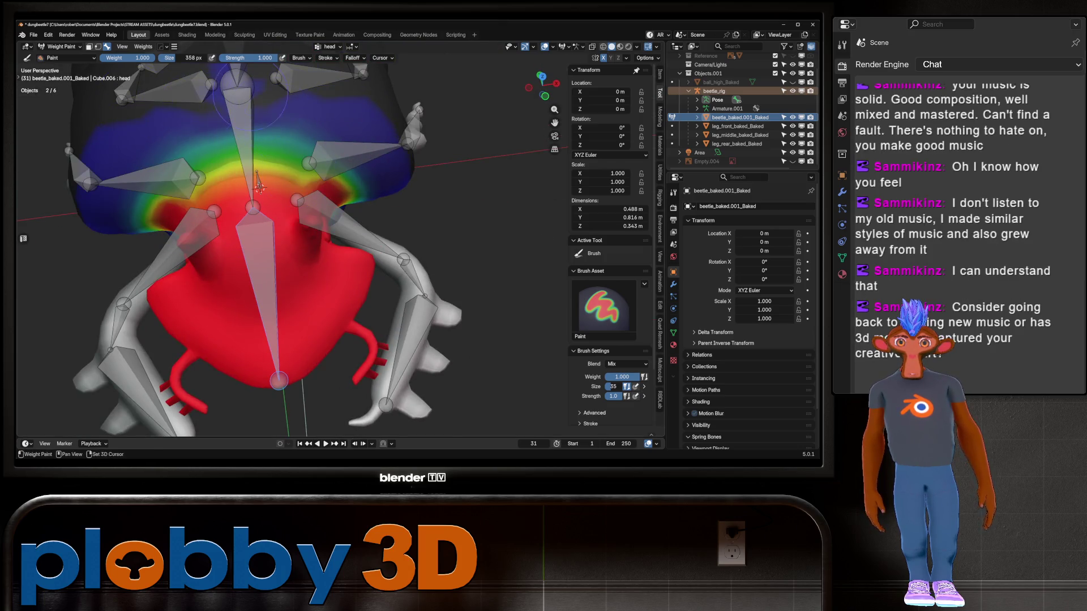
scroll(260, 186, down, 3)
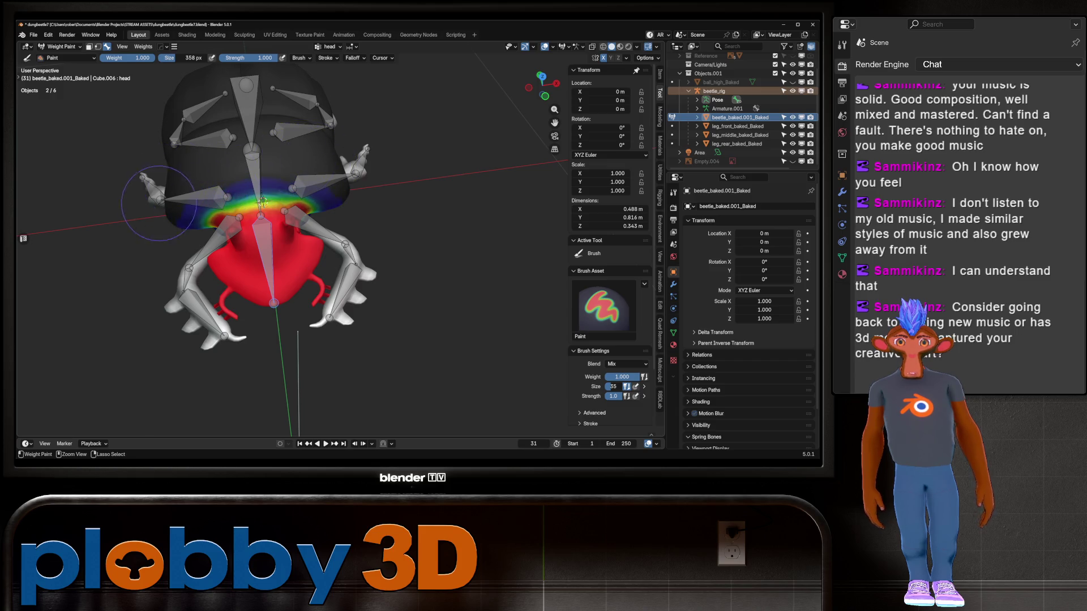
mouse_move(113, 209)
middle_down()
mouse_move(380, 132)
mouse_move(353, 197)
mouse_move(181, 254)
mouse_move(417, 249)
middle_up()
key(r)
key(x)
right_click(338, 210)
Step: Tilt the head on the X axis to test deformation, then return the body mesh to Object Mode
key(r)
key(x)
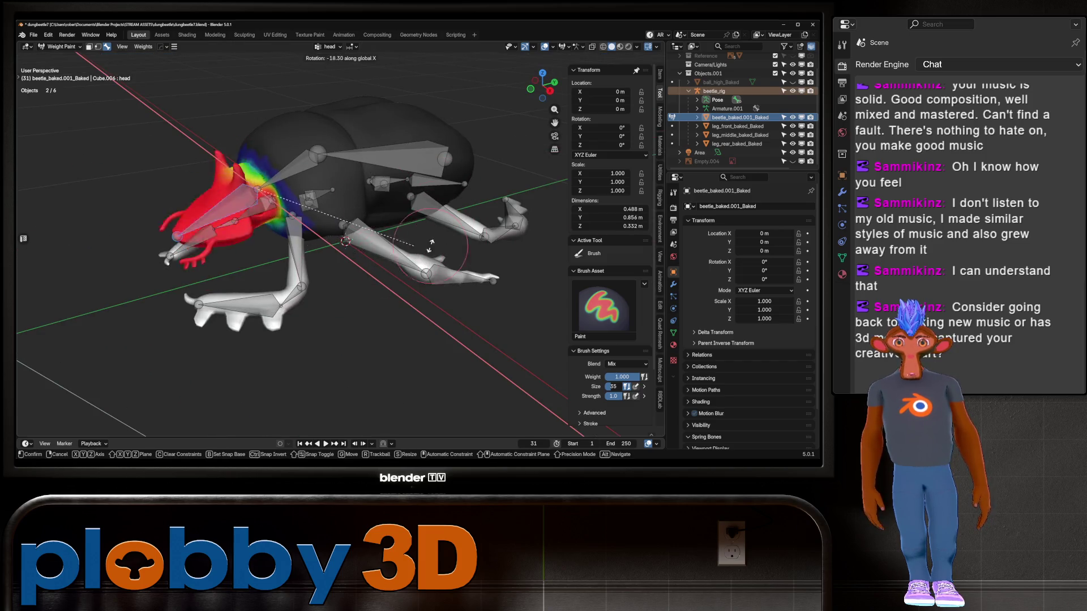
key(Return)
click(59, 47)
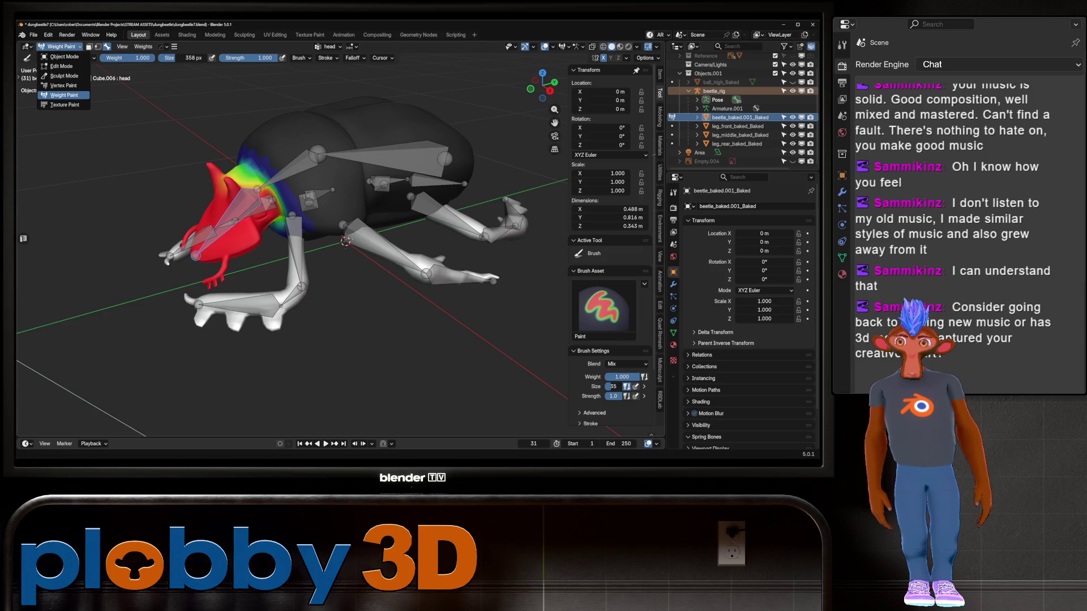
click(59, 57)
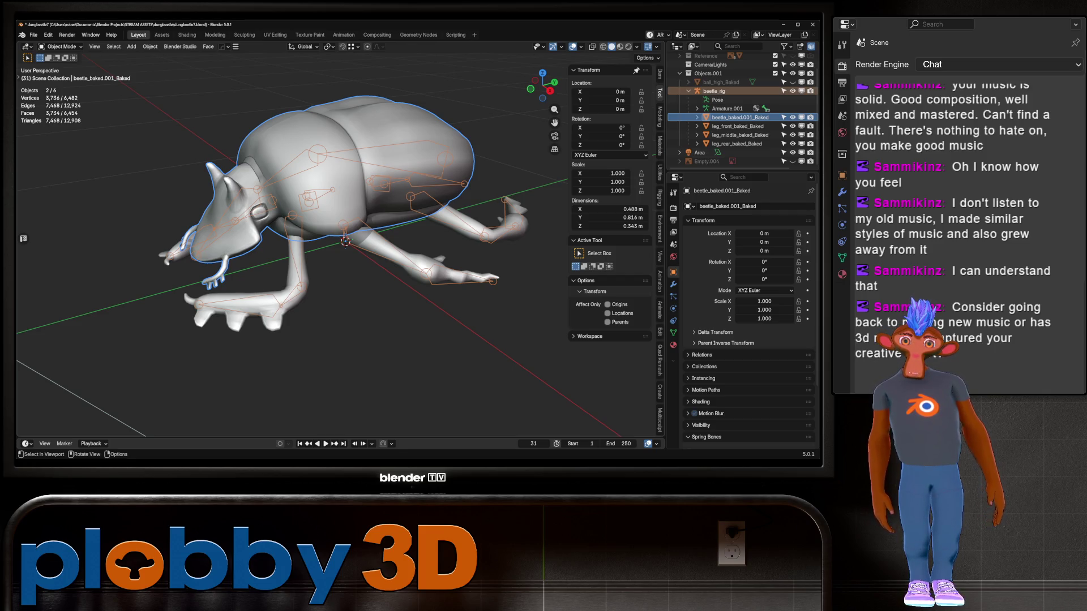
right_click(339, 290)
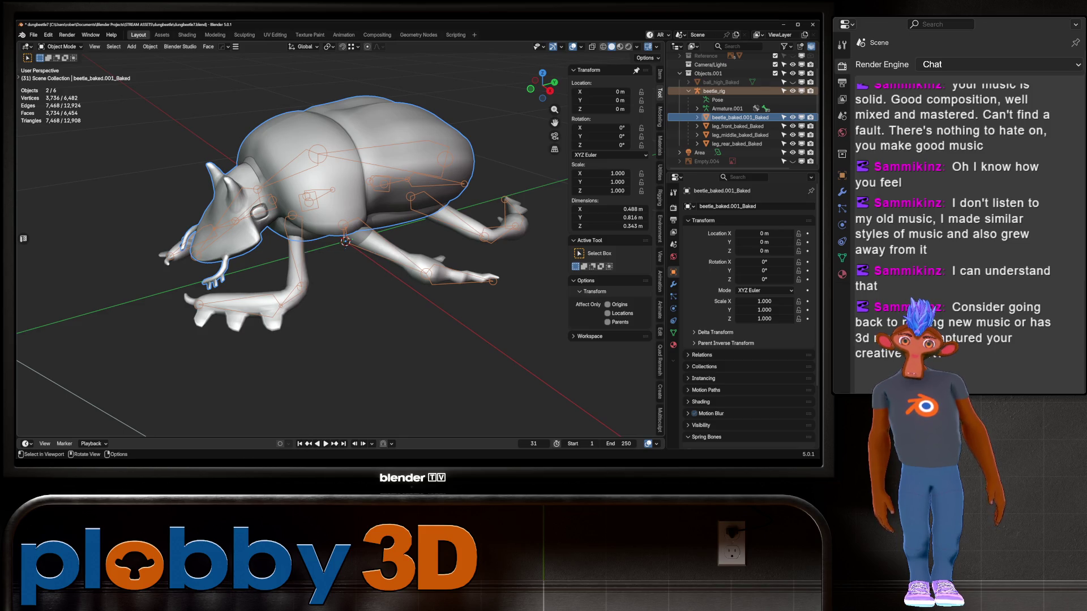
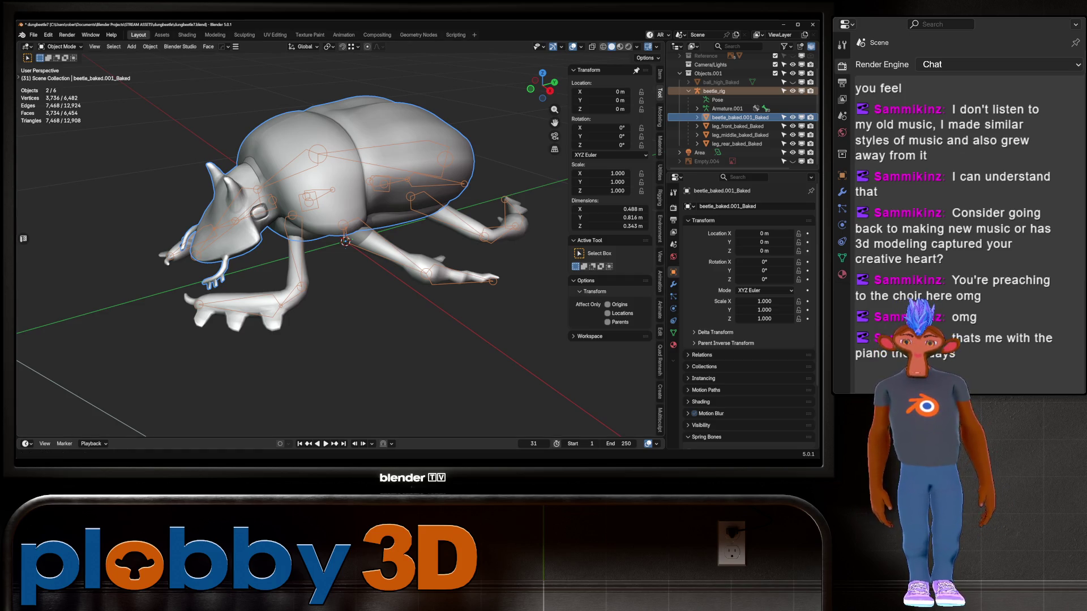
Step: Orbit around the beetle to see it from its other side and from above
mouse_move(340, 237)
middle_down()
mouse_move(362, 232)
mouse_move(339, 243)
mouse_move(351, 216)
mouse_move(385, 238)
middle_up()
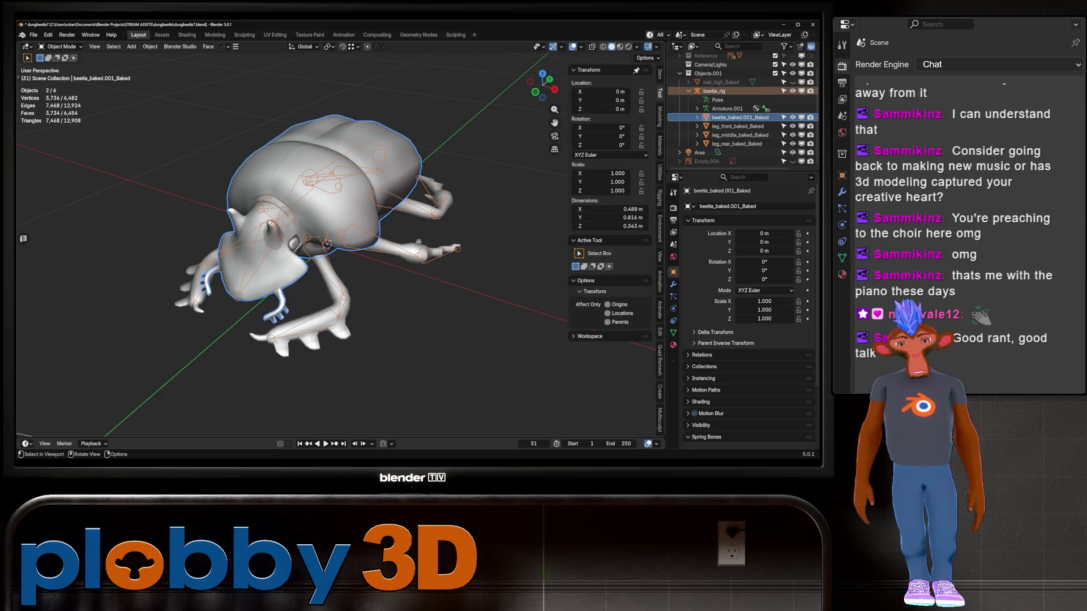
mouse_move(340, 254)
middle_down()
mouse_move(492, 237)
mouse_move(538, 249)
mouse_move(453, 254)
mouse_move(453, 232)
middle_up()
scroll(328, 328, up, 3)
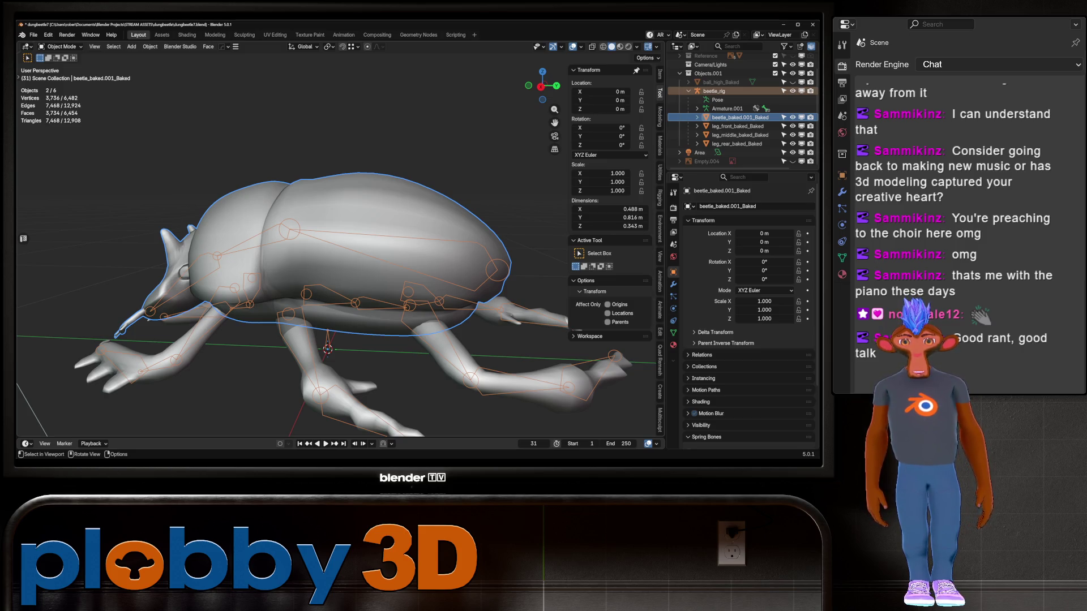
scroll(328, 255, down, 3)
middle_drag(453, 232, 452, 255)
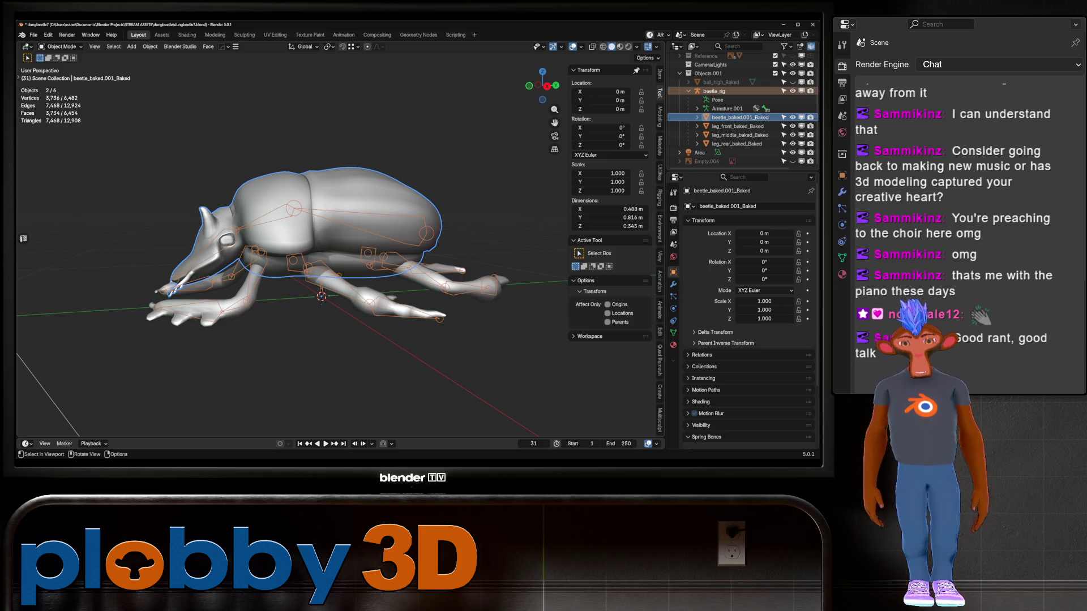
mouse_move(317, 254)
middle_down()
mouse_move(521, 247)
mouse_move(561, 237)
mouse_move(572, 221)
middle_up()
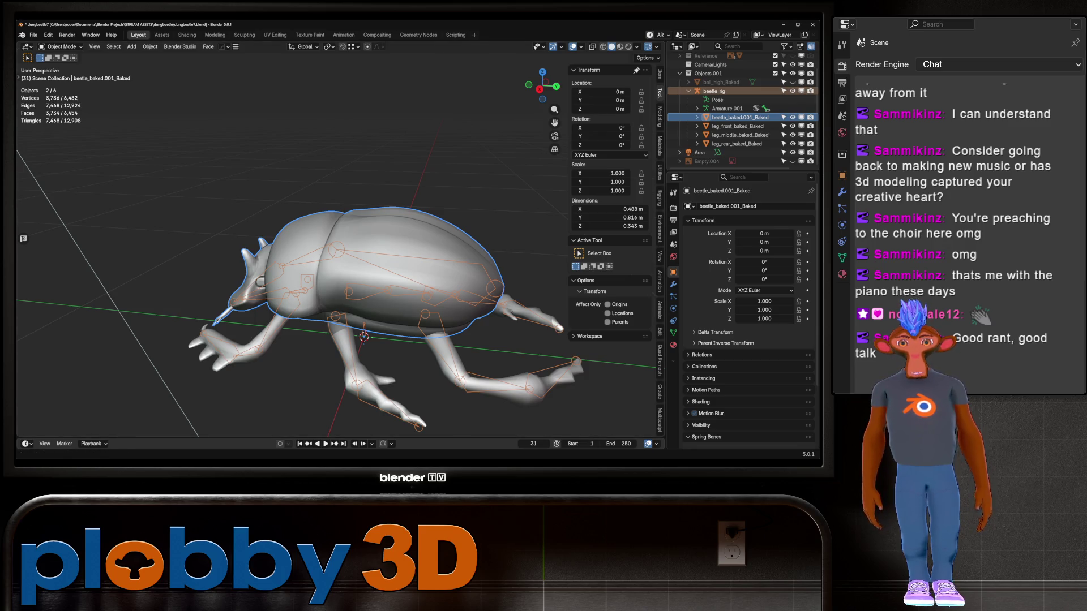
middle_drag(283, 255, 430, 244)
scroll(334, 244, up, 3)
Step: Briefly preview the beetle's materials, then return to plain solid shading
key(z)
scroll(334, 243, down, 2)
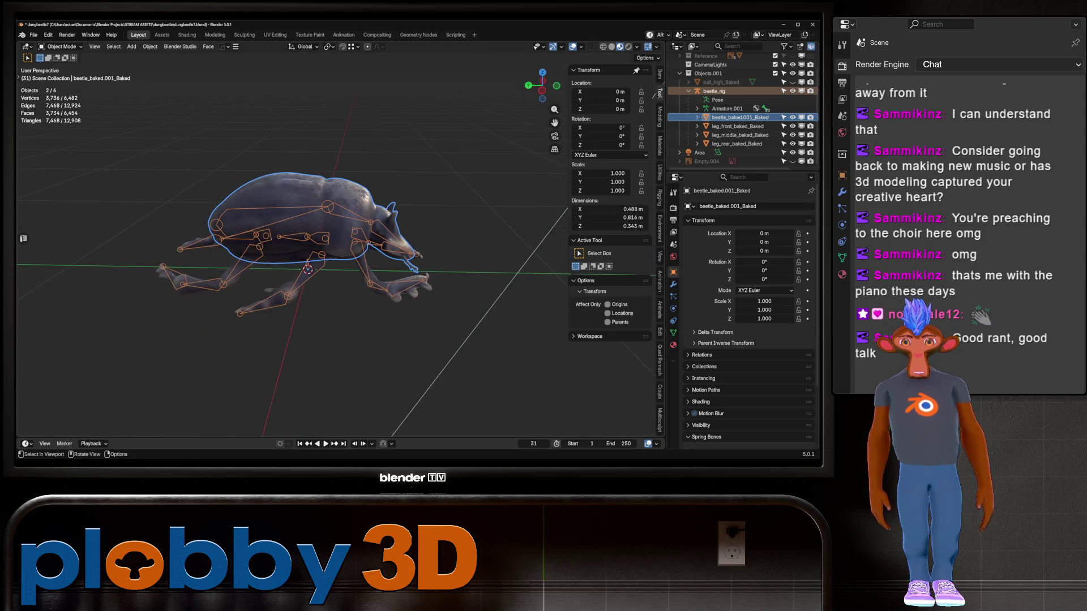
click(612, 47)
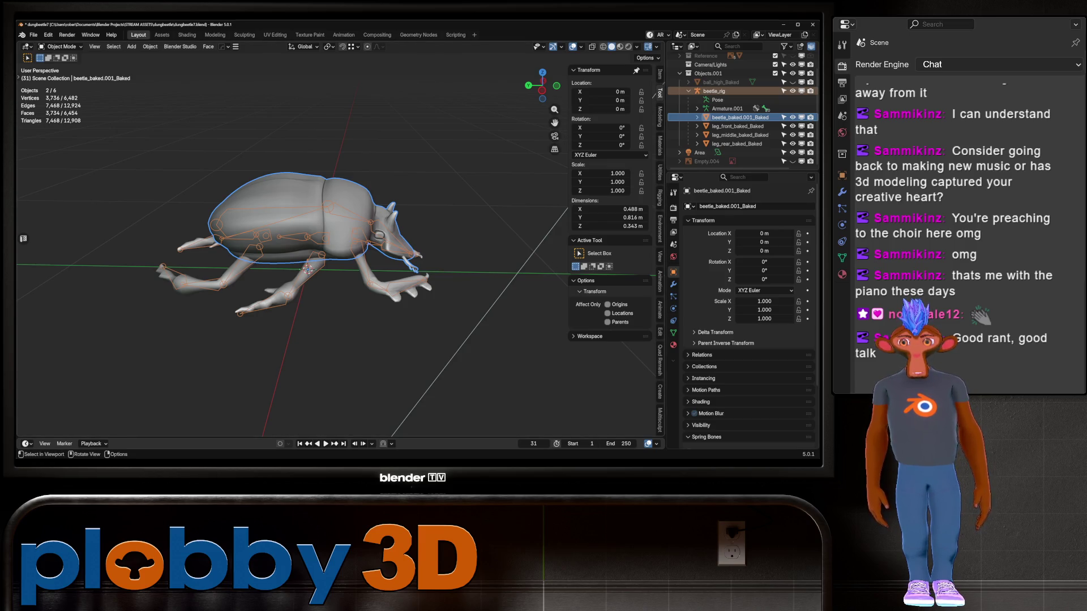
mouse_move(305, 255)
middle_down()
mouse_move(373, 238)
mouse_move(340, 249)
middle_up()
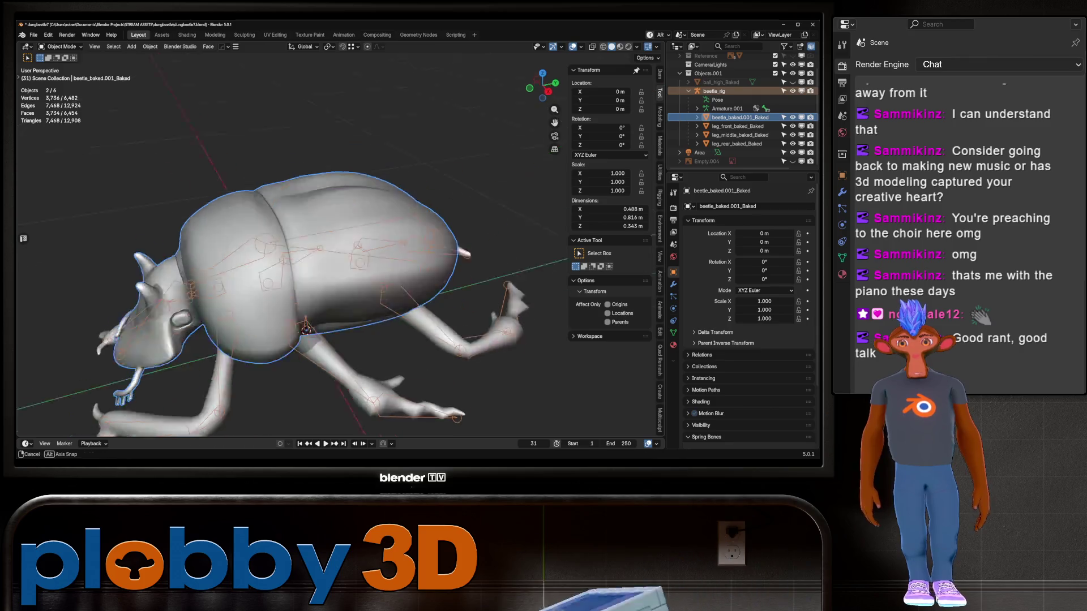
mouse_move(305, 329)
middle_down()
mouse_move(256, 363)
mouse_move(311, 340)
mouse_move(320, 407)
mouse_move(331, 368)
mouse_move(363, 350)
middle_up()
scroll(346, 329, up, 3)
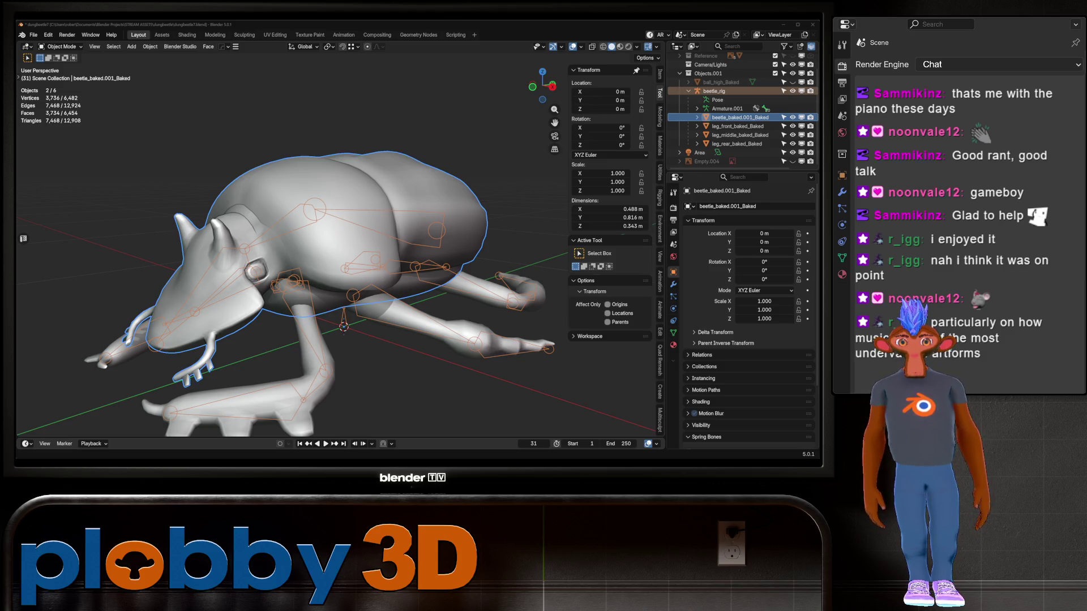
Step: Orbit down onto the beetle's back and around to a three-quarter side view
mouse_move(339, 227)
middle_down()
mouse_move(362, 334)
mouse_move(340, 244)
mouse_move(294, 266)
mouse_move(396, 308)
mouse_move(355, 298)
middle_up()
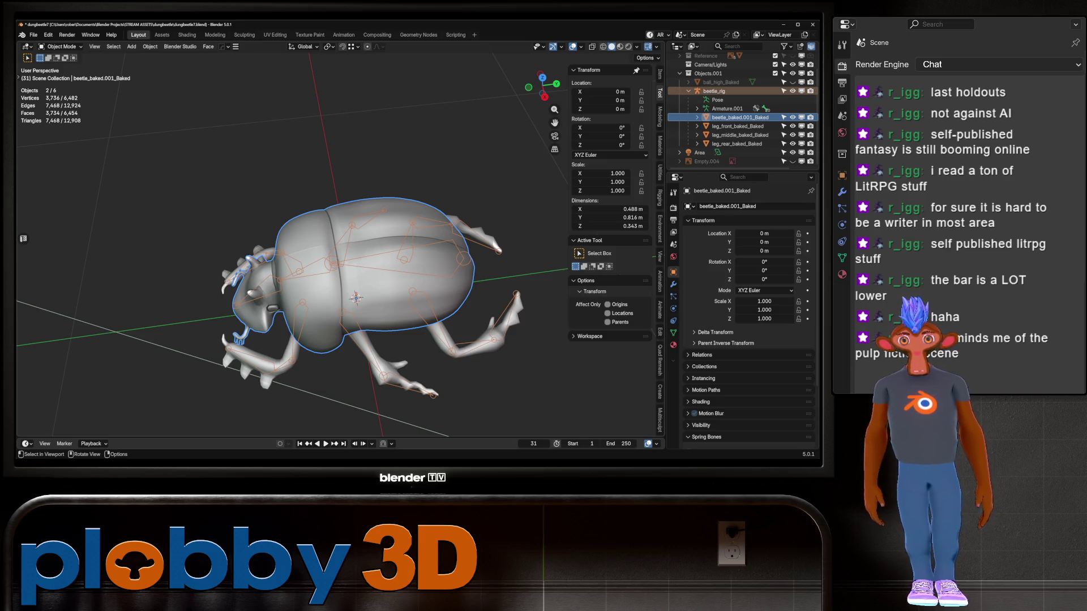
mouse_move(339, 255)
middle_down()
mouse_move(430, 249)
mouse_move(385, 255)
middle_up()
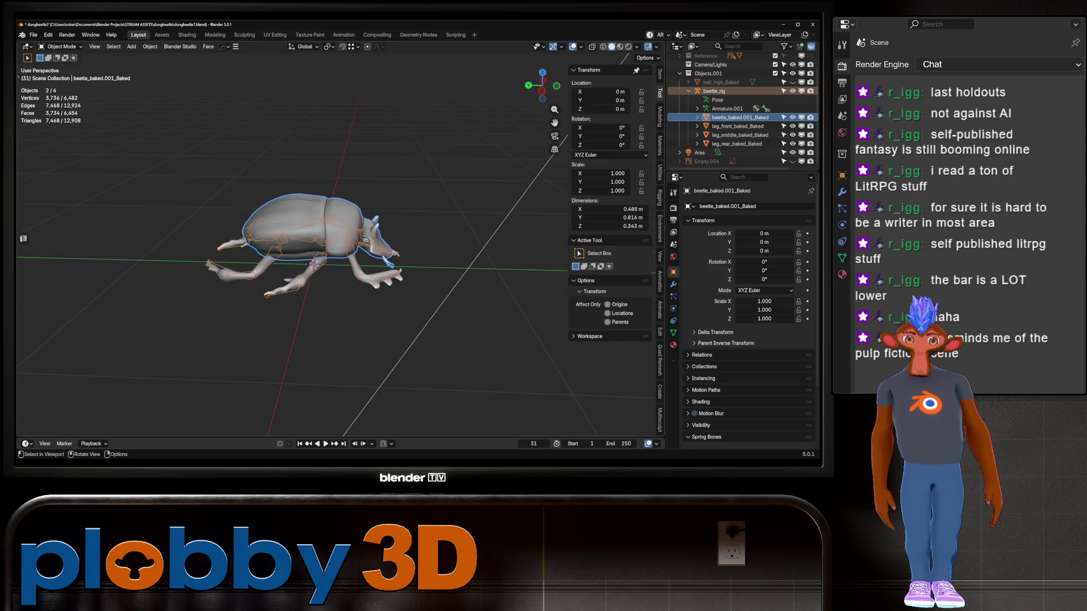
middle_drag(317, 254, 430, 252)
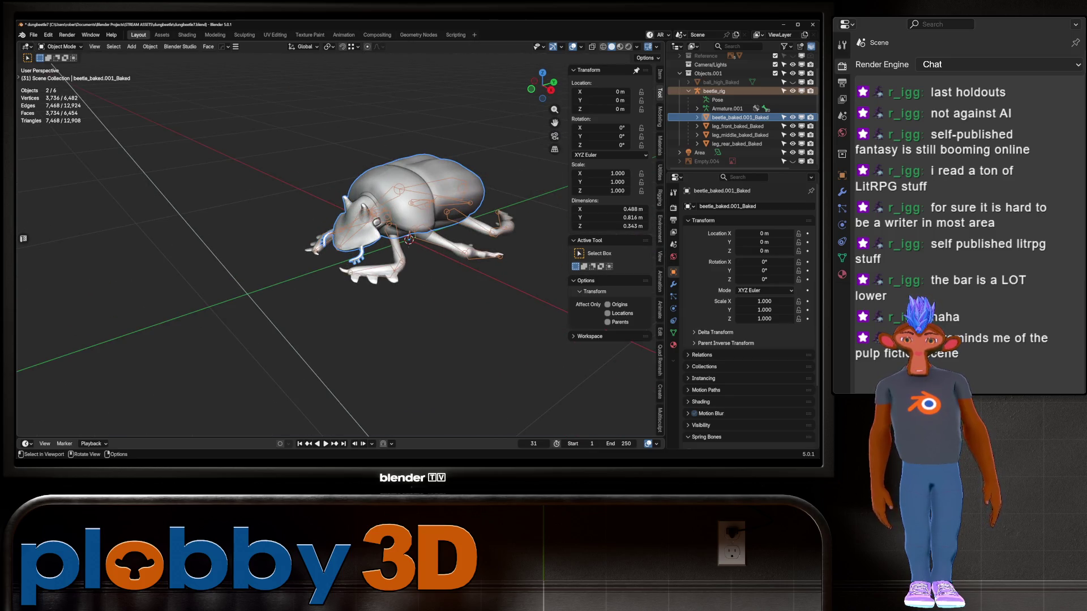
scroll(340, 243, up, 1)
scroll(340, 244, down, 4)
scroll(339, 244, up, 8)
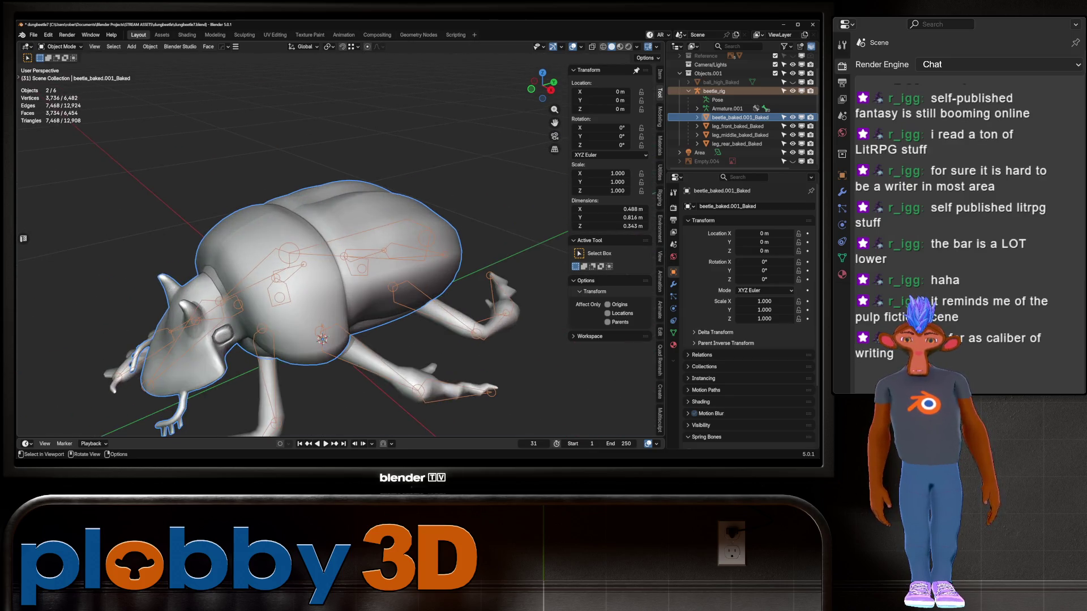
scroll(339, 254, down, 5)
mouse_move(339, 255)
middle_down()
mouse_move(368, 252)
mouse_move(436, 212)
mouse_move(345, 243)
middle_up()
scroll(362, 249, up, 5)
scroll(396, 232, up, 4)
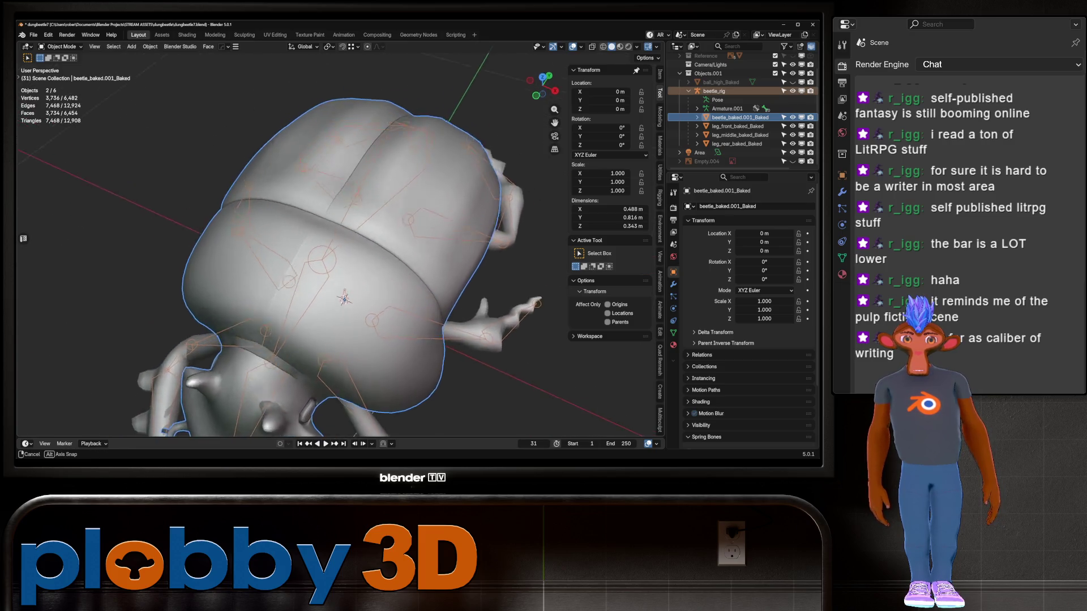
mouse_move(344, 298)
middle_down()
mouse_move(367, 272)
mouse_move(349, 309)
middle_up()
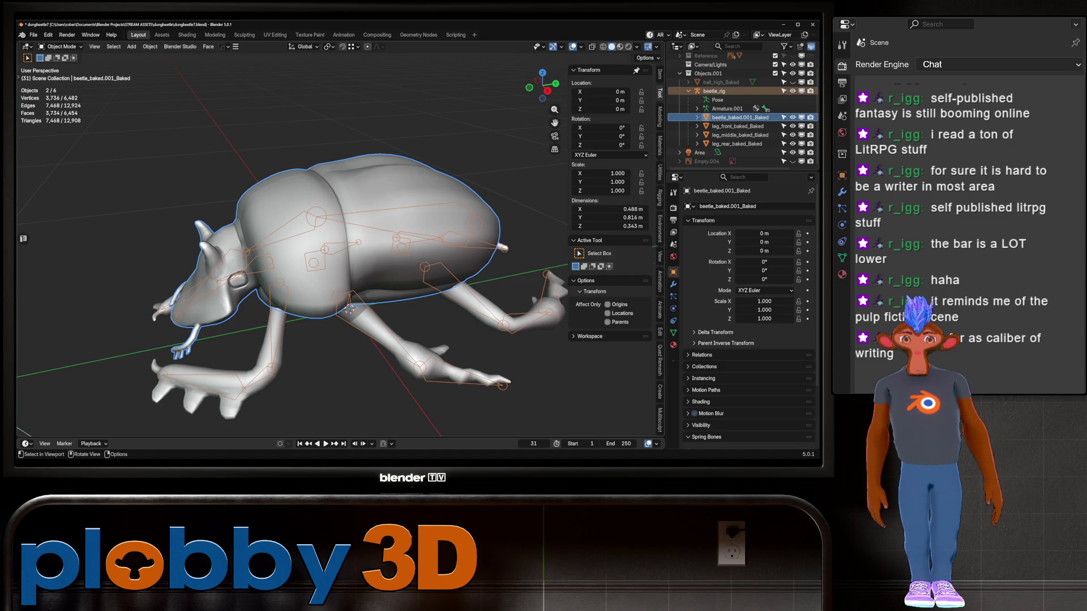
mouse_move(349, 309)
middle_down()
mouse_move(410, 297)
mouse_move(362, 303)
mouse_move(371, 348)
middle_up()
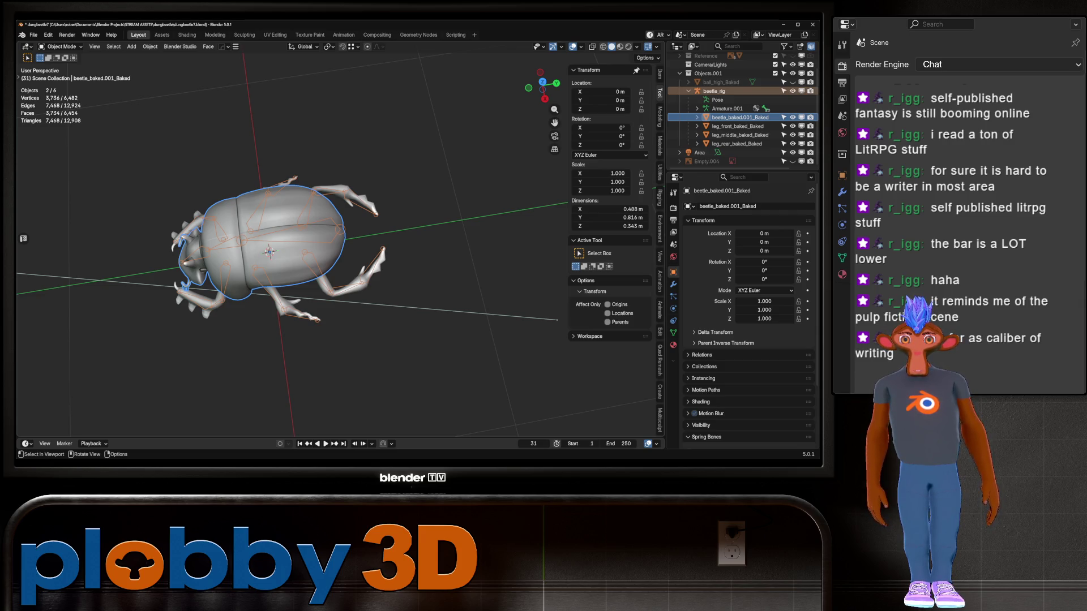
Step: Orbit closer over the shell to look down on the beetle and re-centre it
mouse_move(391, 300)
middle_down()
mouse_move(362, 317)
mouse_move(351, 339)
mouse_move(362, 351)
mouse_move(402, 295)
mouse_move(510, 306)
mouse_move(499, 367)
mouse_move(464, 317)
mouse_move(442, 329)
mouse_move(396, 312)
middle_up()
scroll(390, 300, up, 3)
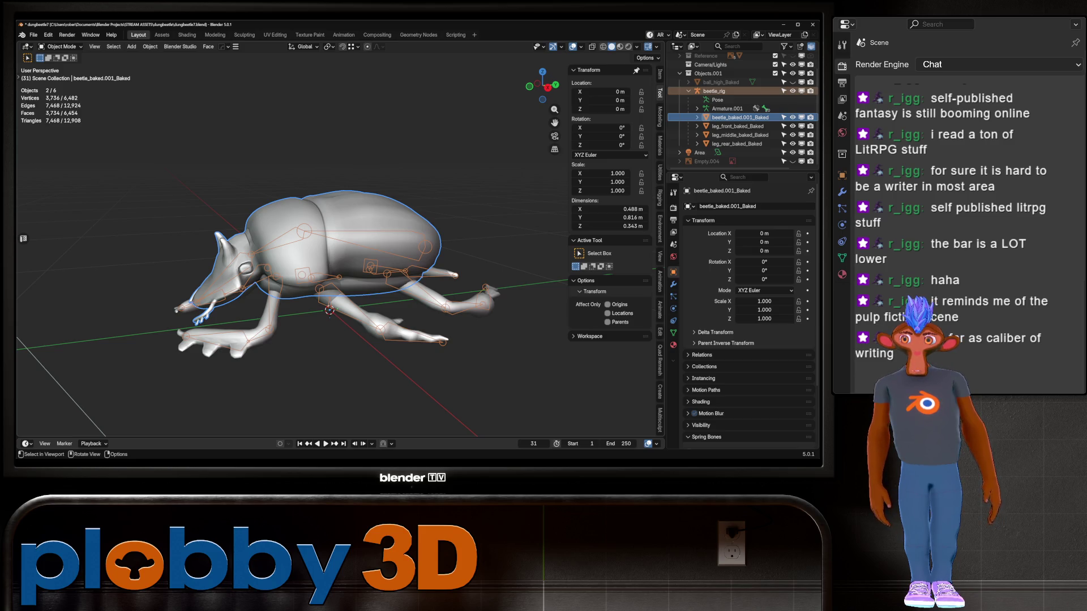
middle_drag(396, 311, 345, 308)
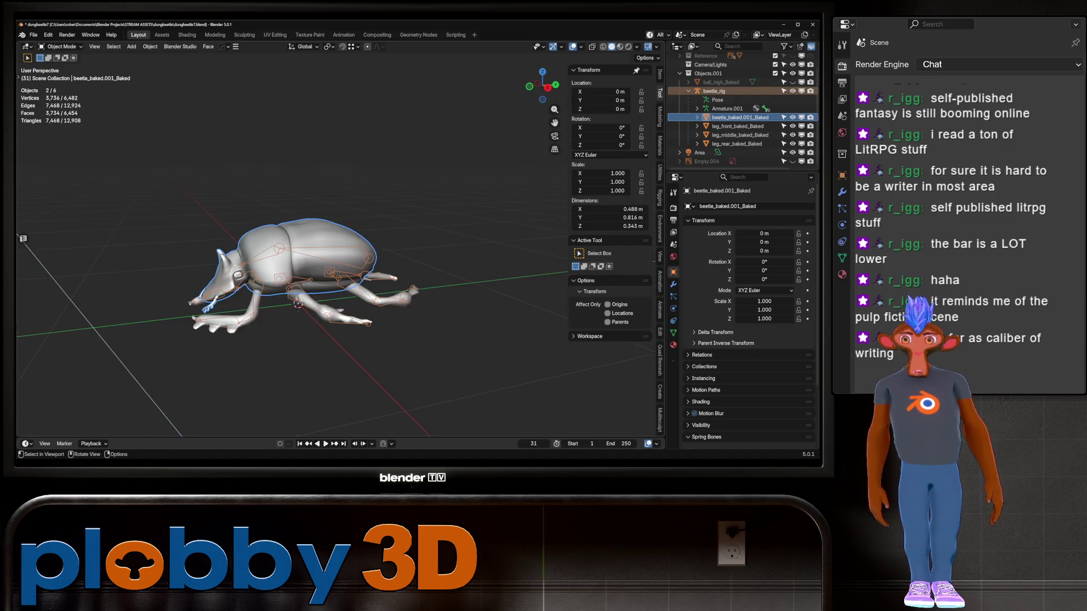
middle_drag(291, 255, 280, 249)
scroll(292, 254, up, 5)
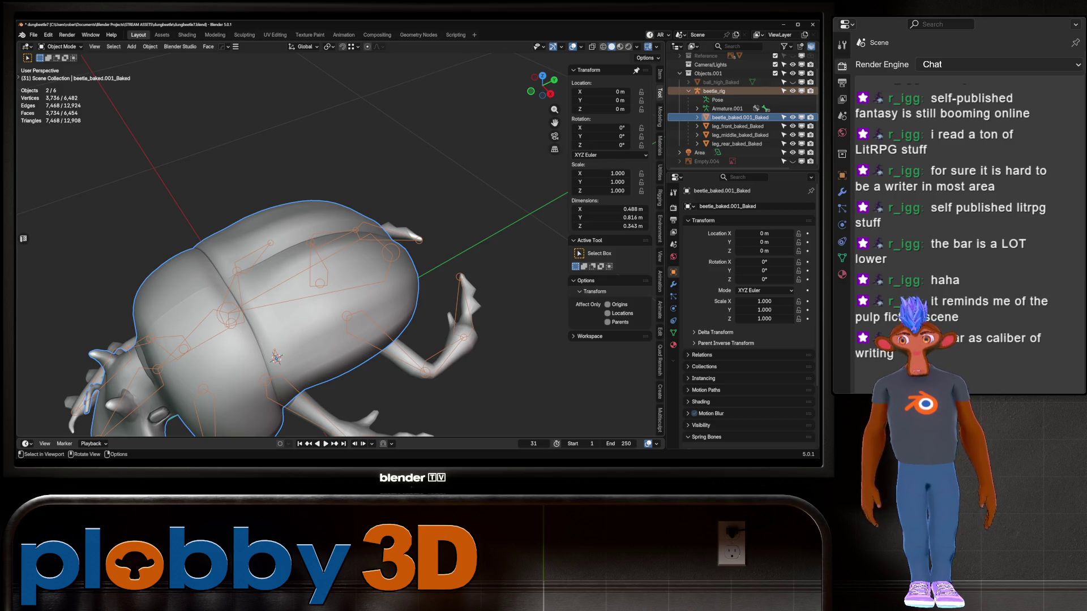
scroll(277, 317, down, 4)
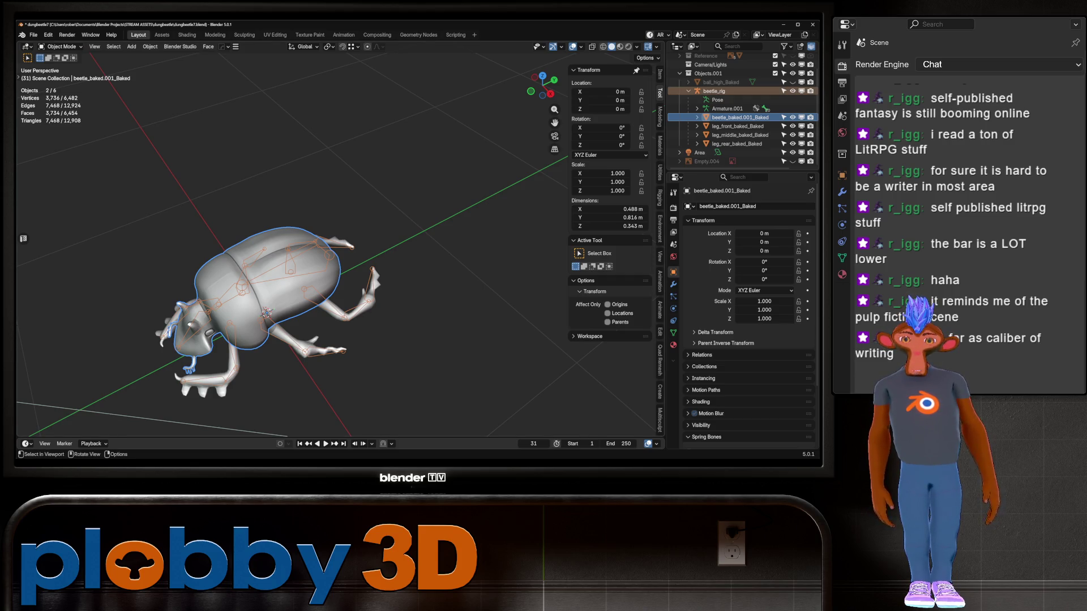
middle_drag(283, 227, 283, 283)
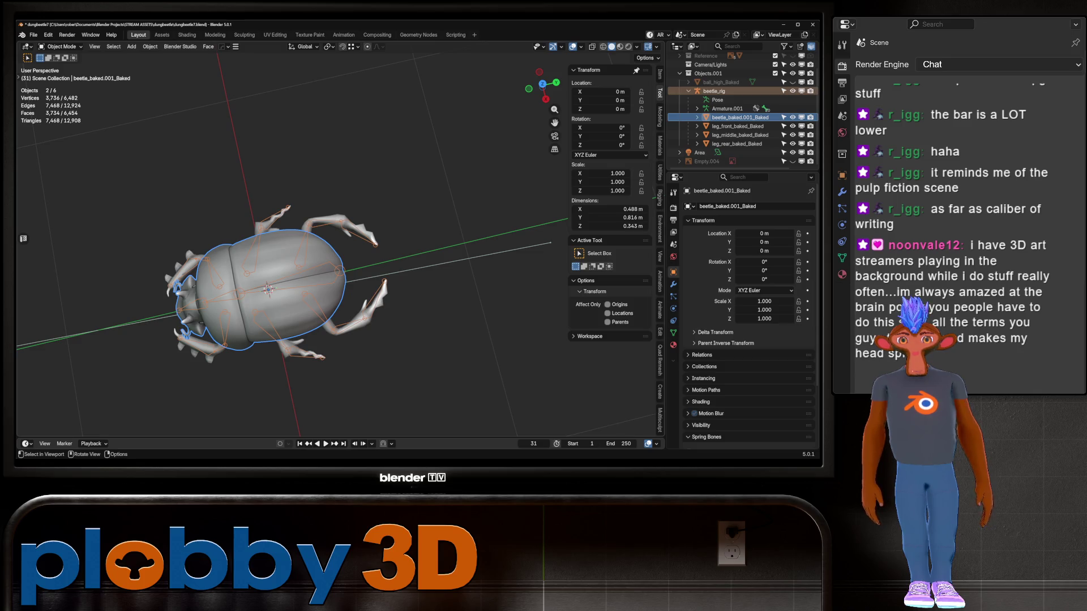
shift+middle_drag(269, 288, 289, 278)
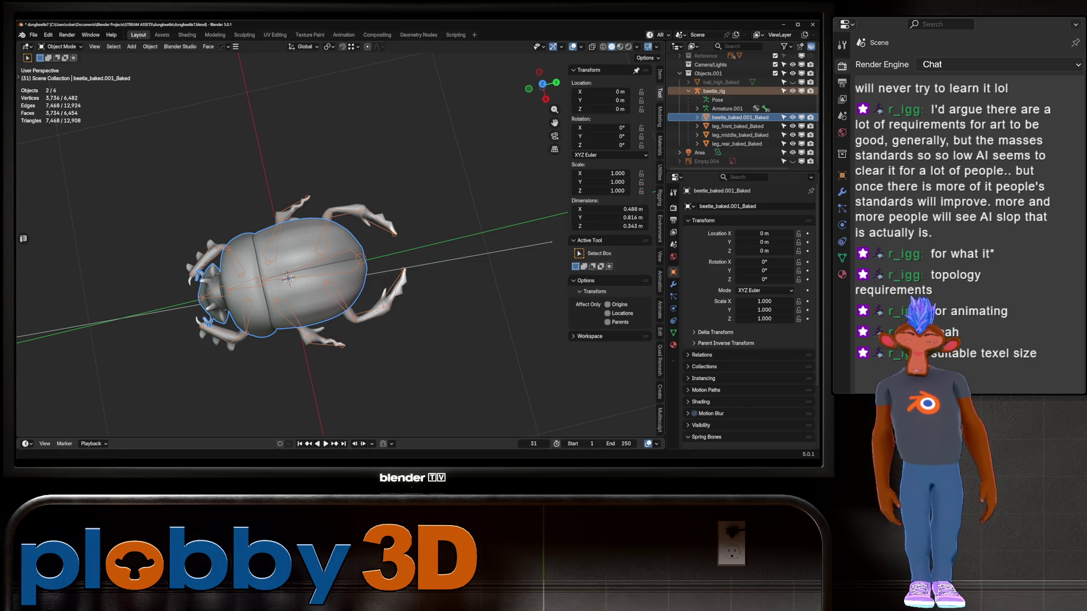
mouse_move(339, 317)
middle_down()
mouse_move(396, 227)
mouse_move(476, 232)
middle_up()
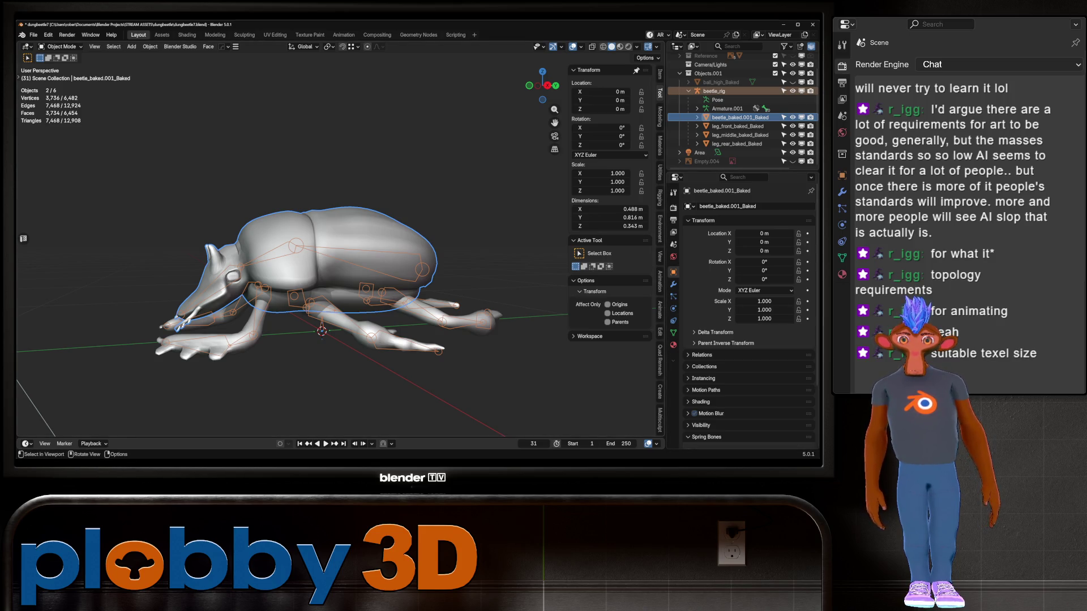
Step: Orbit and zoom from a high oblique view of the beetle to a raised front view
mouse_move(340, 254)
middle_down()
mouse_move(464, 209)
mouse_move(487, 164)
middle_up()
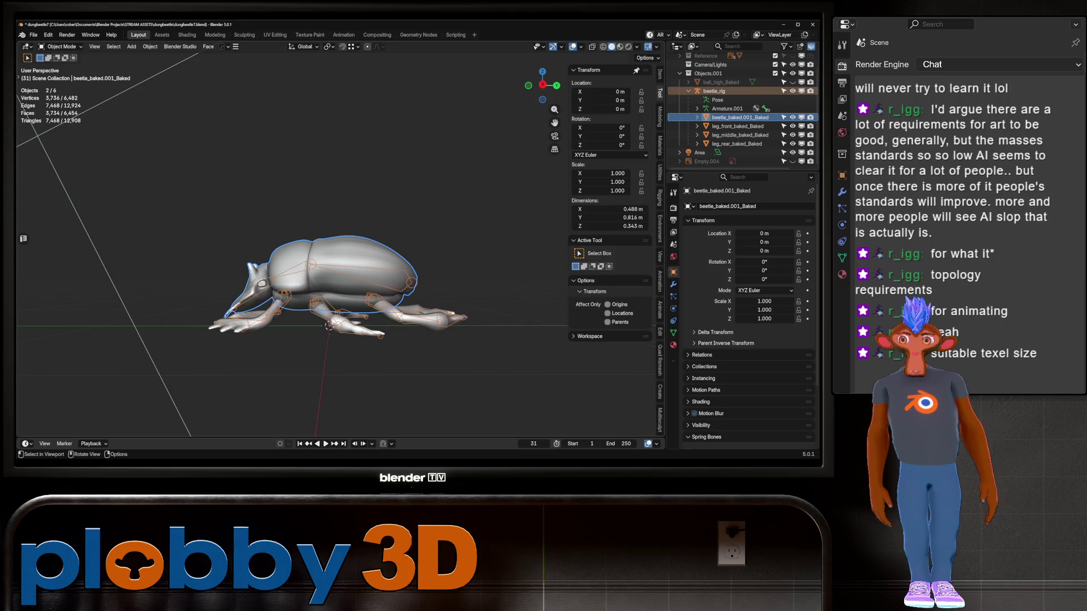
middle_drag(339, 254, 396, 238)
scroll(339, 255, up, 5)
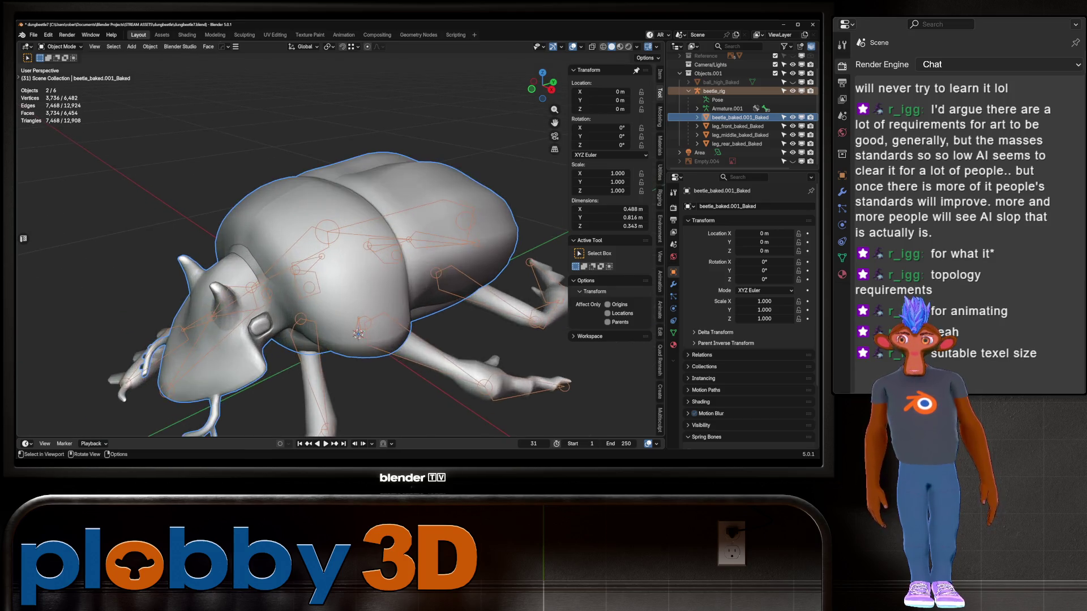
scroll(340, 255, up, 3)
scroll(339, 255, down, 8)
middle_drag(339, 255, 419, 249)
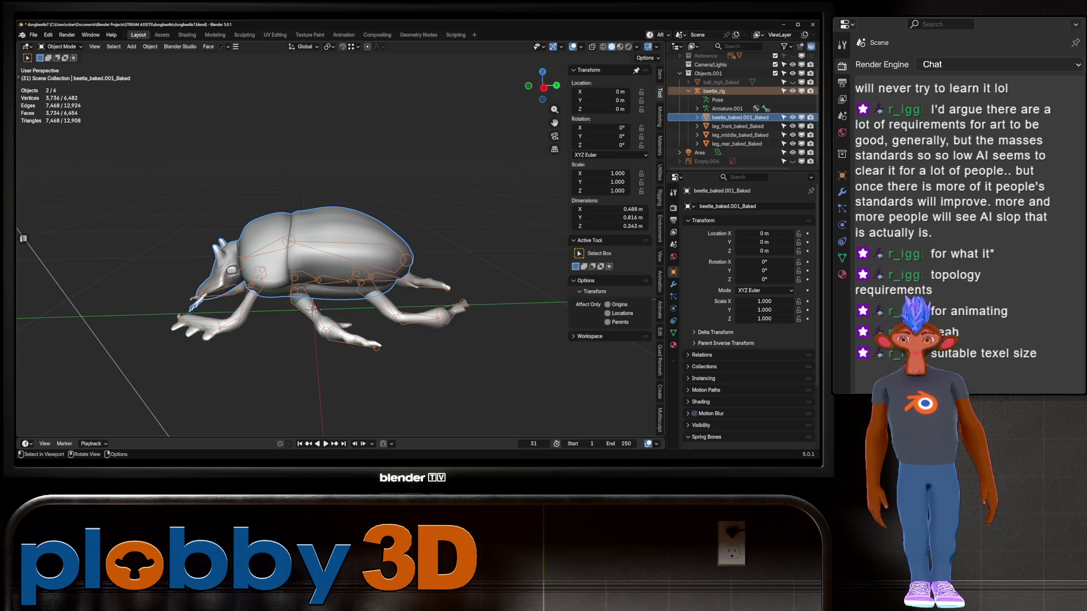
middle_drag(311, 255, 261, 241)
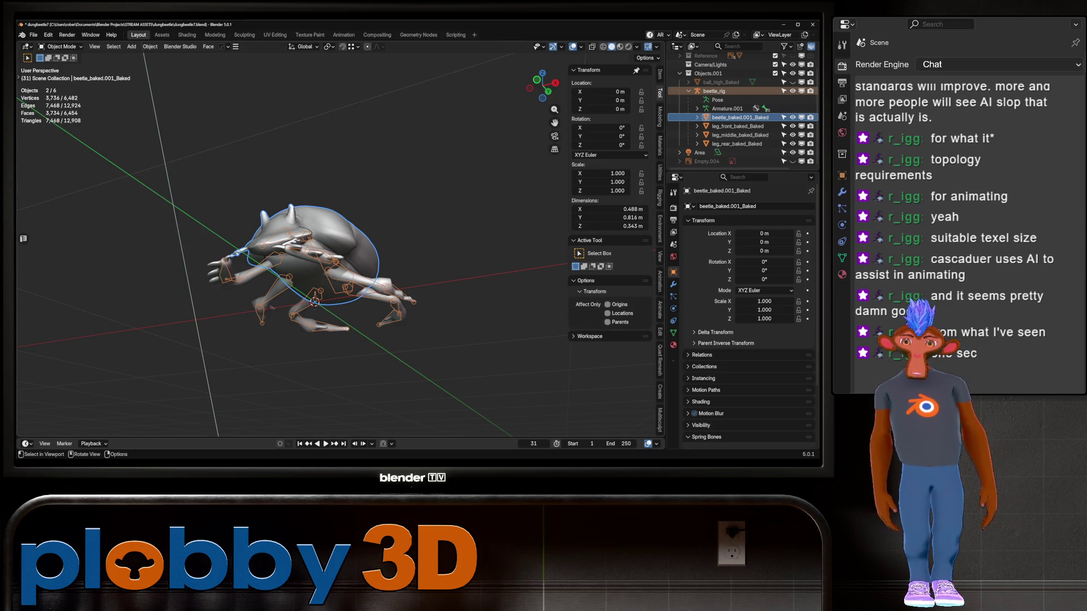
scroll(317, 227, up, 2)
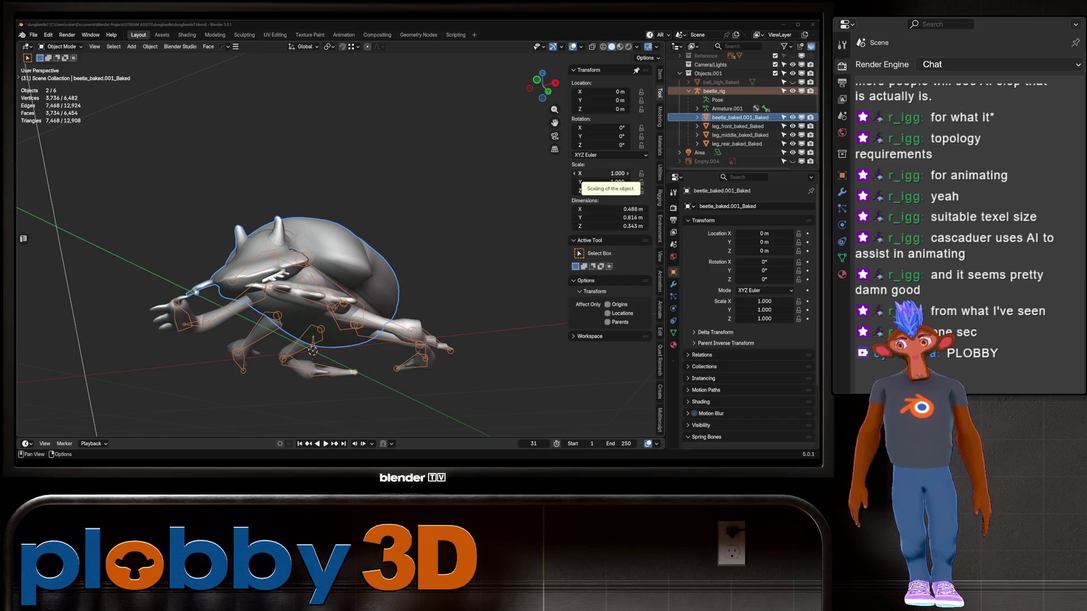
mouse_move(340, 283)
middle_down()
mouse_move(363, 232)
mouse_move(345, 266)
mouse_move(362, 232)
mouse_move(351, 243)
mouse_move(373, 237)
mouse_move(356, 237)
middle_up()
scroll(340, 272, up, 3)
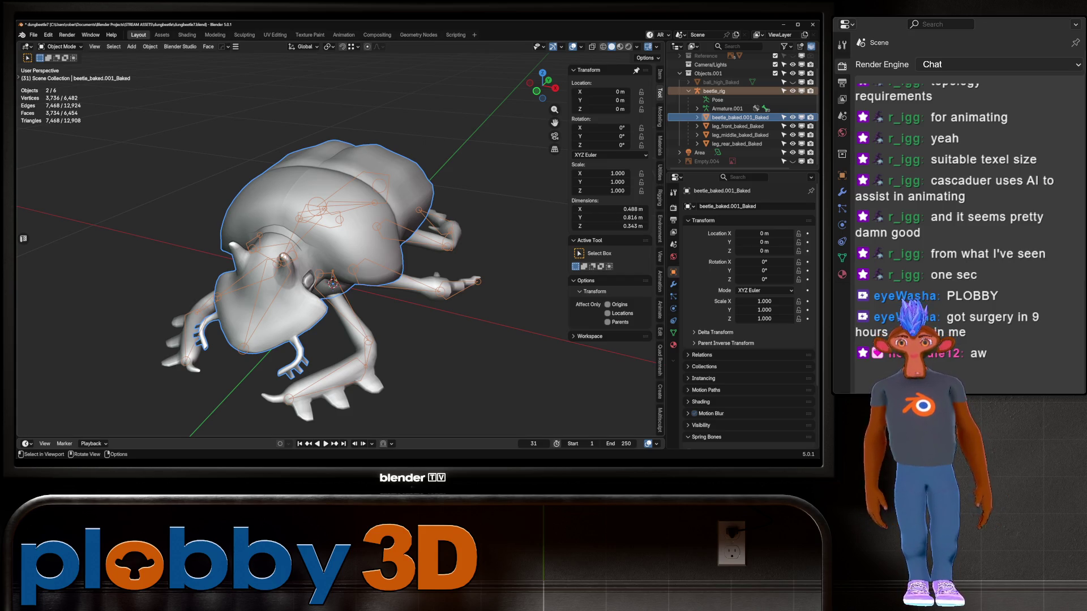
middle_drag(396, 340, 430, 334)
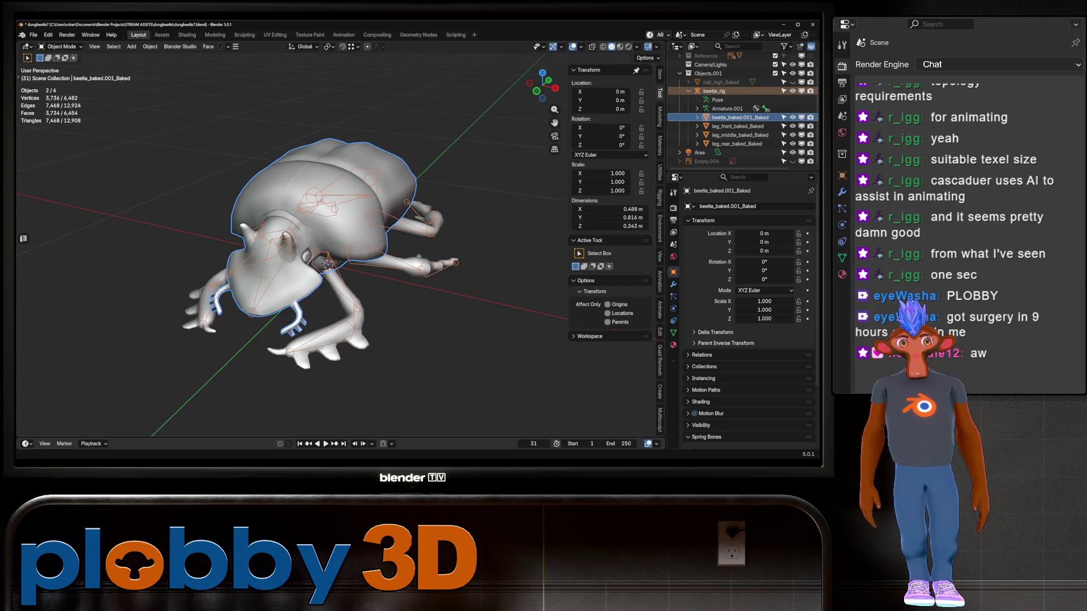
click(620, 46)
Step: Orbit around the textured beetle and rig side-on, then switch to the browser
mouse_move(340, 254)
middle_down()
mouse_move(373, 300)
mouse_move(363, 272)
middle_up()
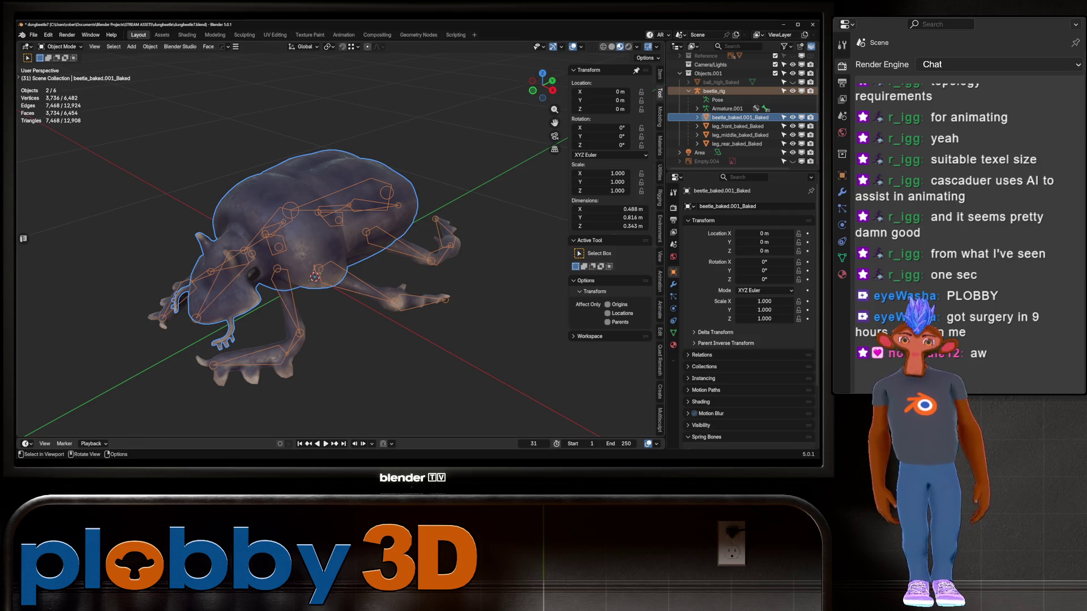
mouse_move(339, 254)
middle_down()
mouse_move(397, 249)
mouse_move(351, 251)
mouse_move(362, 254)
middle_up()
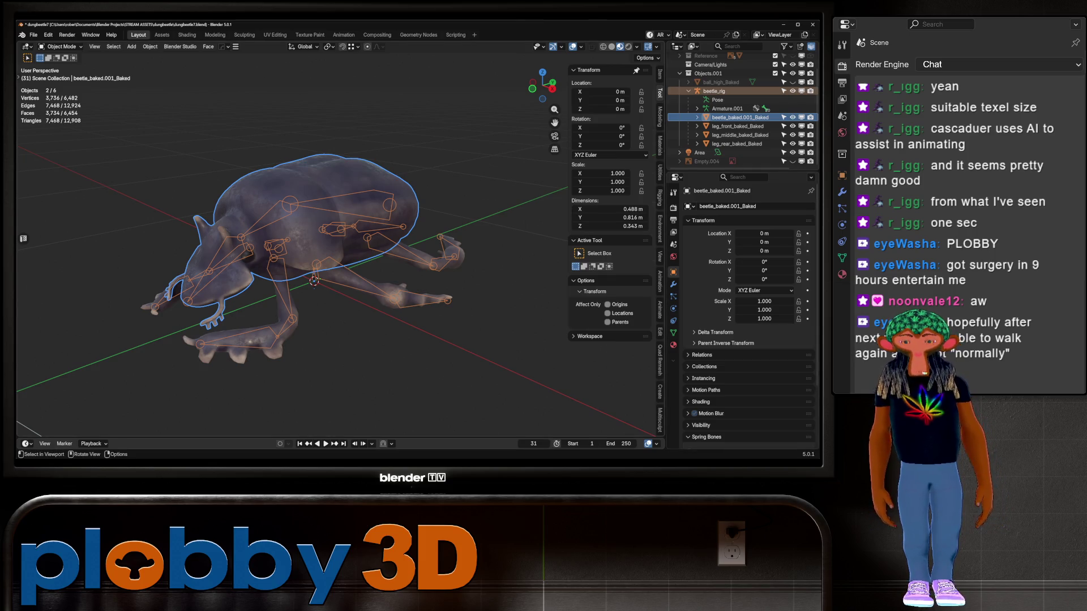
middle_drag(317, 283, 385, 266)
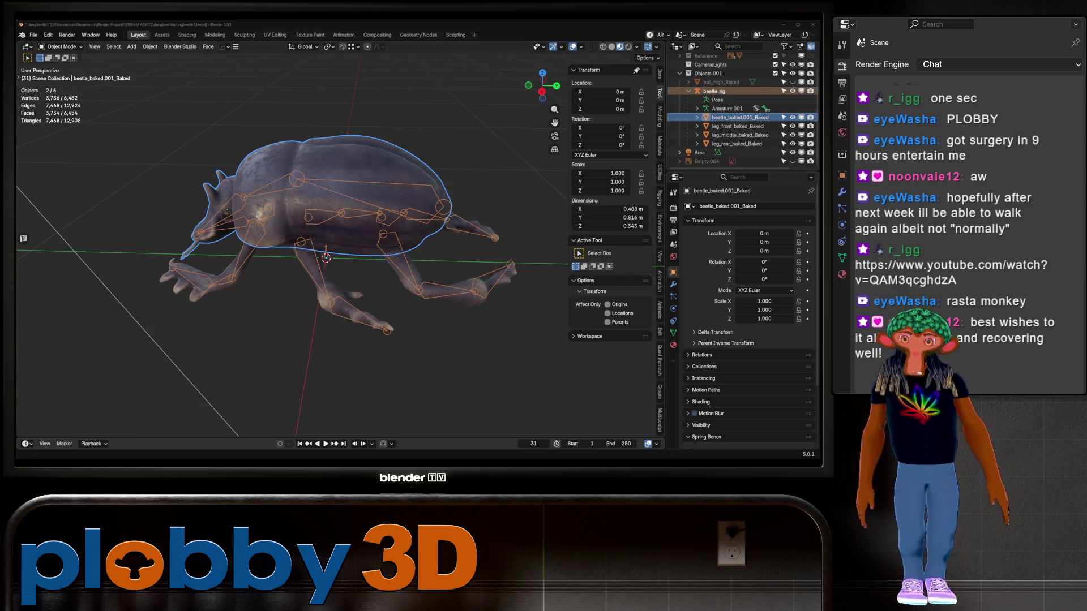
key(alt+Tab)
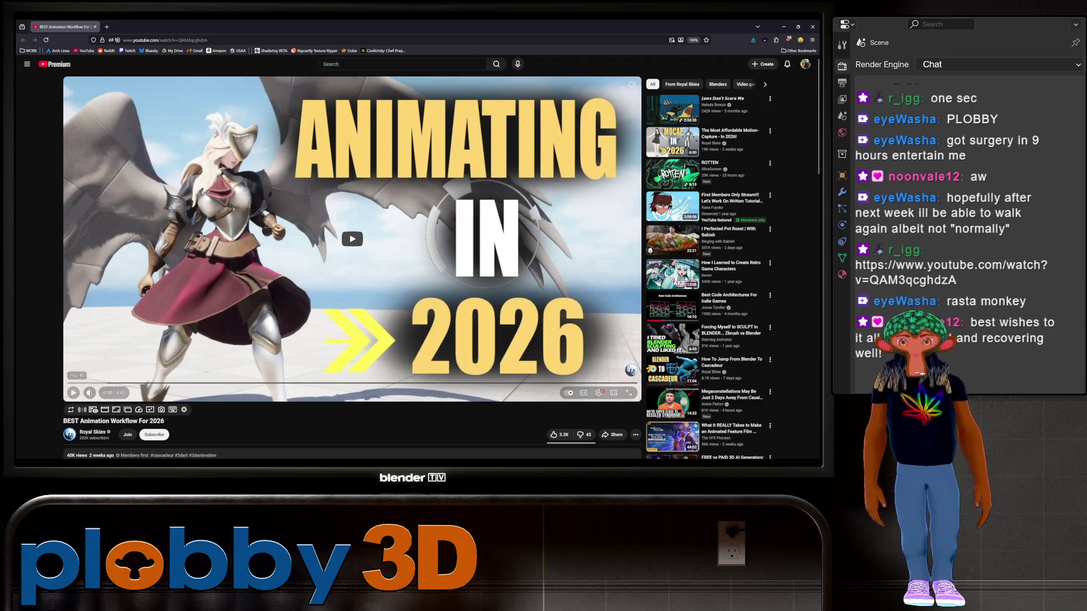
Step: Play the 'BEST Animation Workflow For 2026' video and skip ahead to later footage
click(73, 392)
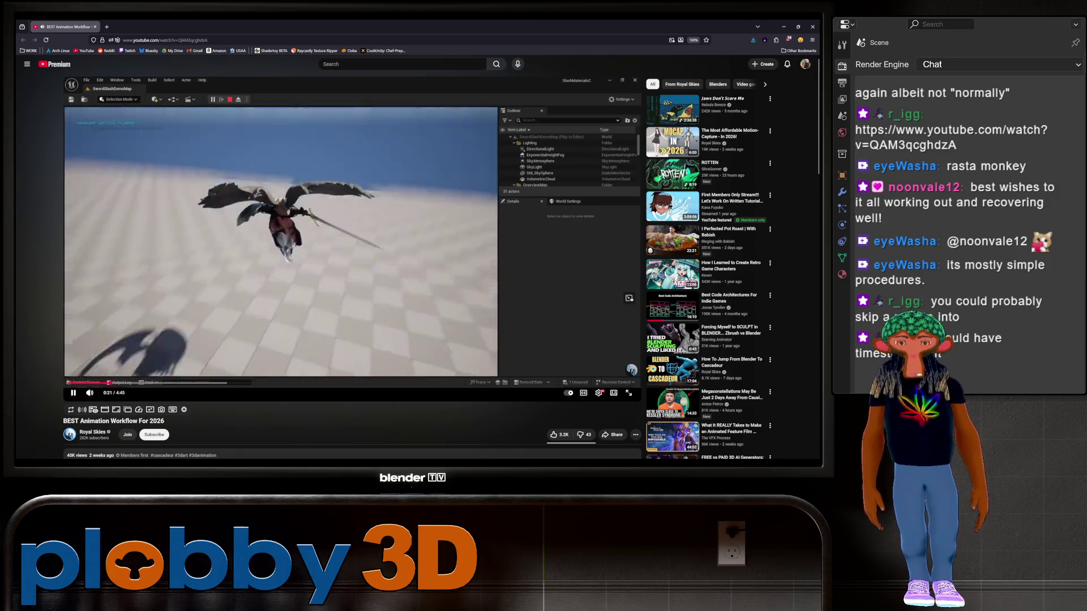
click(169, 383)
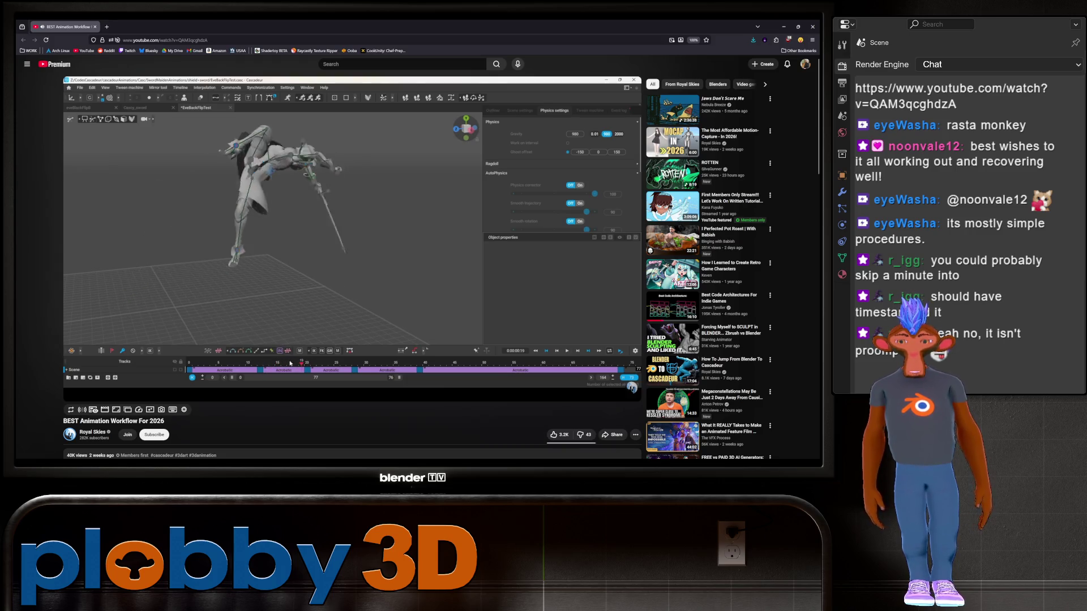
Step: Watch the video past Cascadeur's pricing plans to the AutoPhysics sword-flip demo
mouse_move(321, 284)
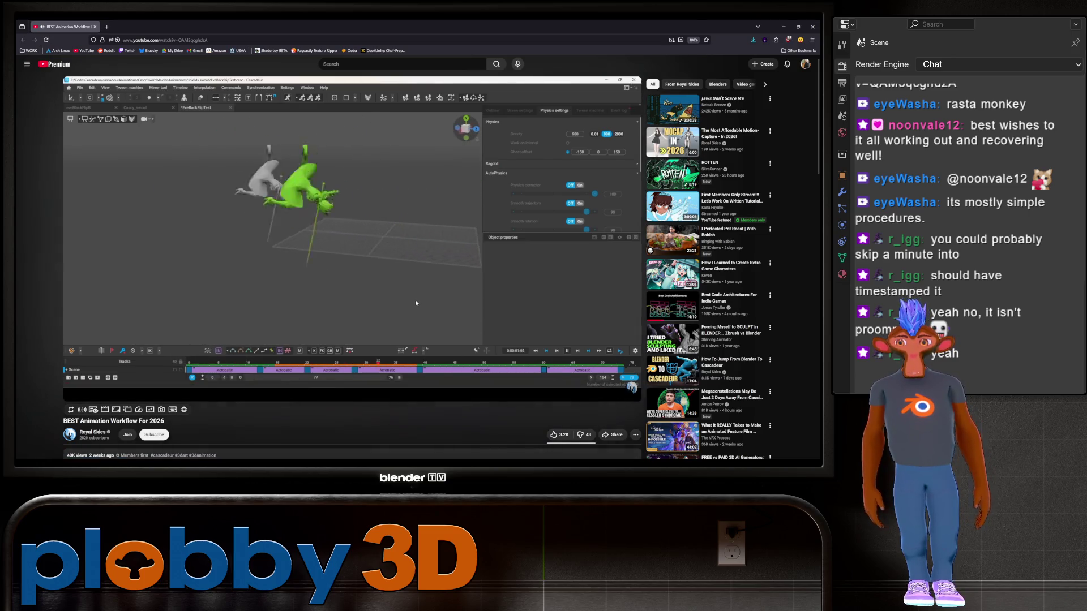
Step: Watch through the Cascadeur pricing section, then minimize the browser to bring Blender back
mouse_move(489, 465)
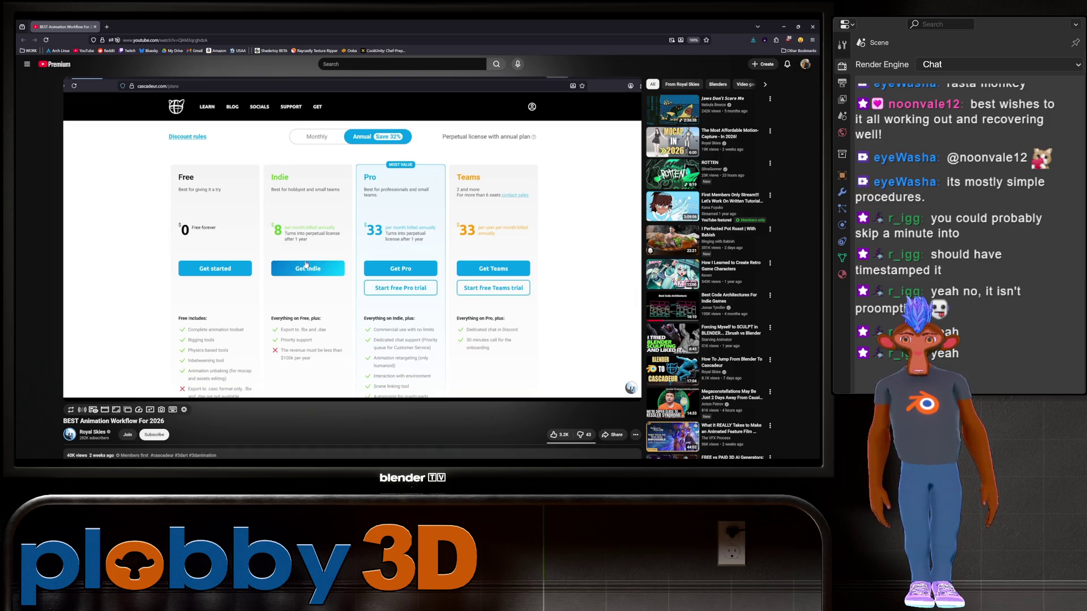
click(812, 27)
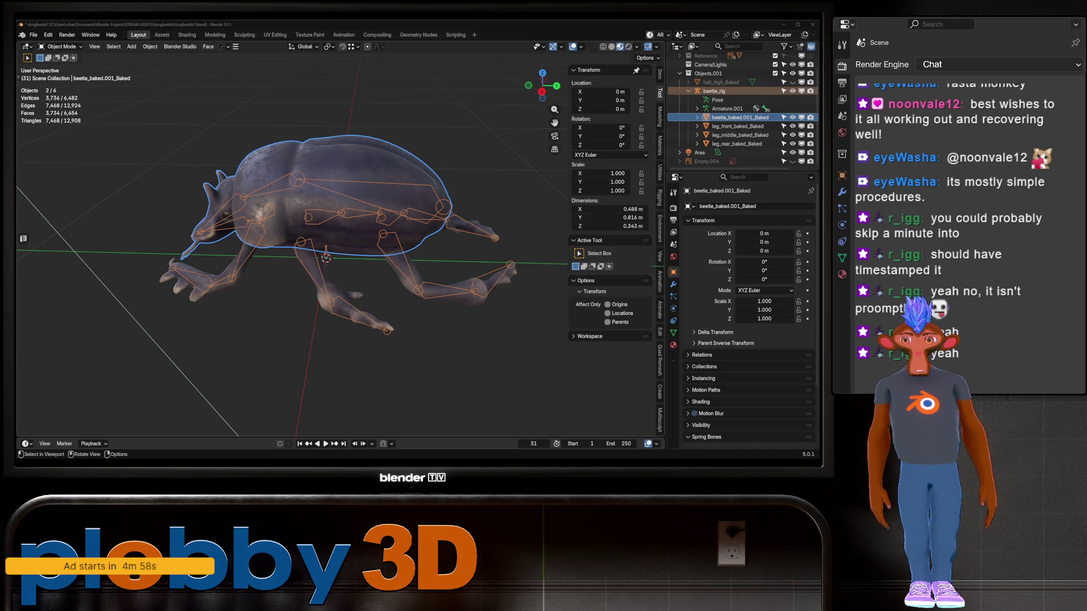
middle_drag(294, 249, 407, 246)
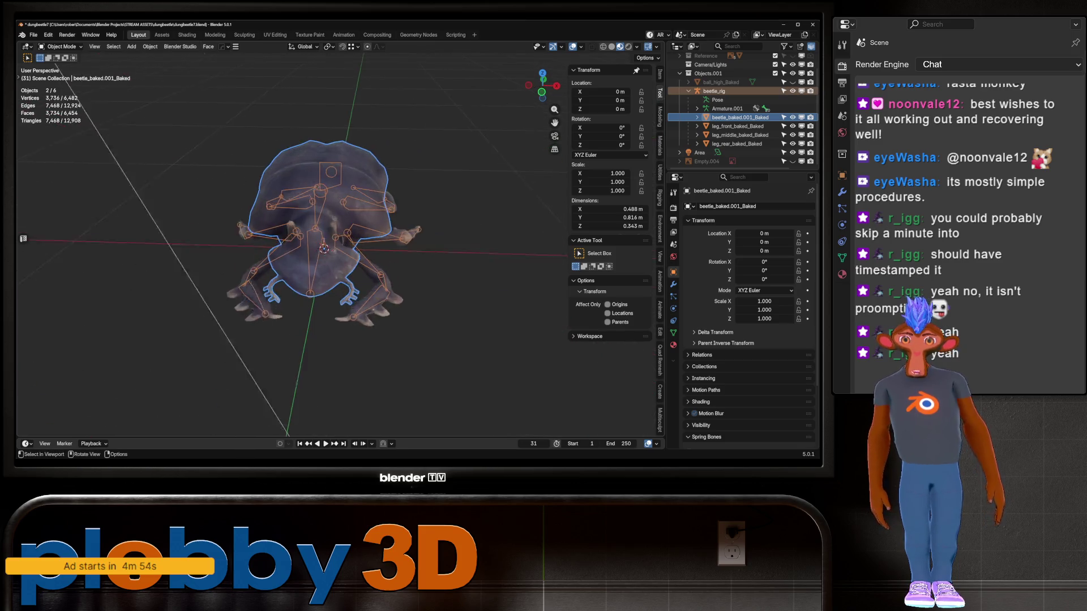
scroll(303, 272, up, 4)
mouse_move(317, 249)
middle_down()
mouse_move(402, 257)
mouse_move(339, 252)
middle_up()
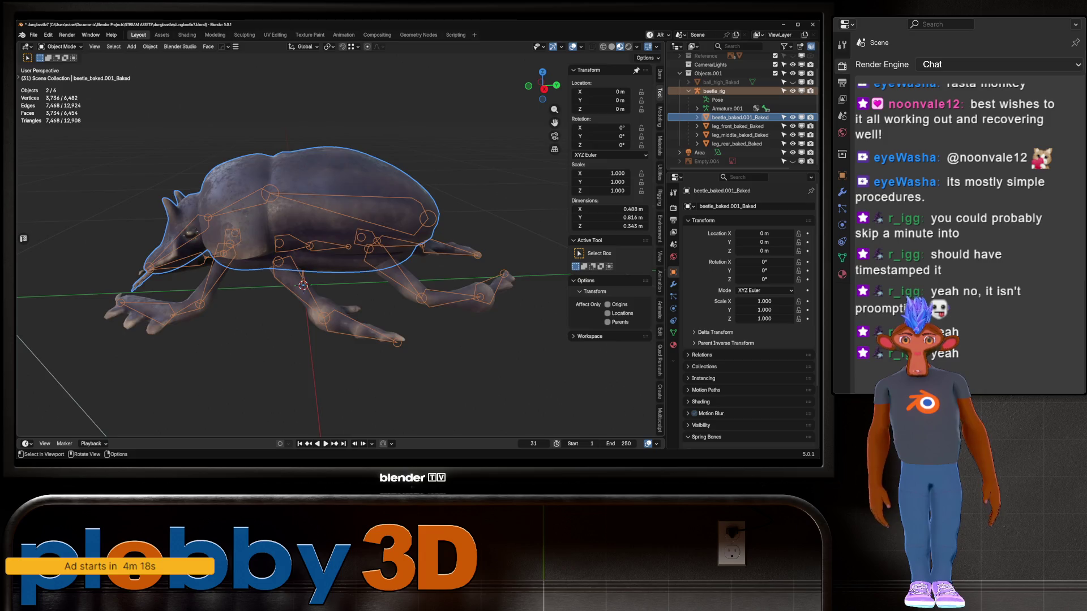
mouse_move(294, 255)
middle_down()
mouse_move(339, 317)
mouse_move(396, 288)
middle_up()
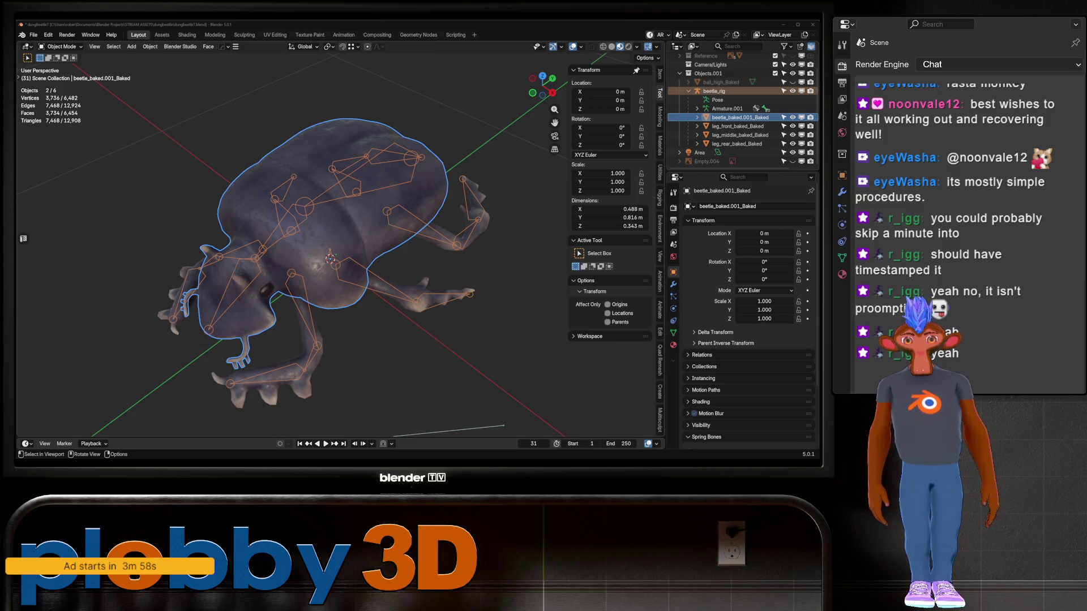
mouse_move(330, 295)
middle_down()
mouse_move(337, 221)
mouse_move(252, 232)
mouse_move(317, 216)
mouse_move(370, 266)
middle_up()
Step: Orbit and zoom in close on the beetle from a near-front angle
scroll(340, 238, down, 2)
scroll(340, 289, up, 2)
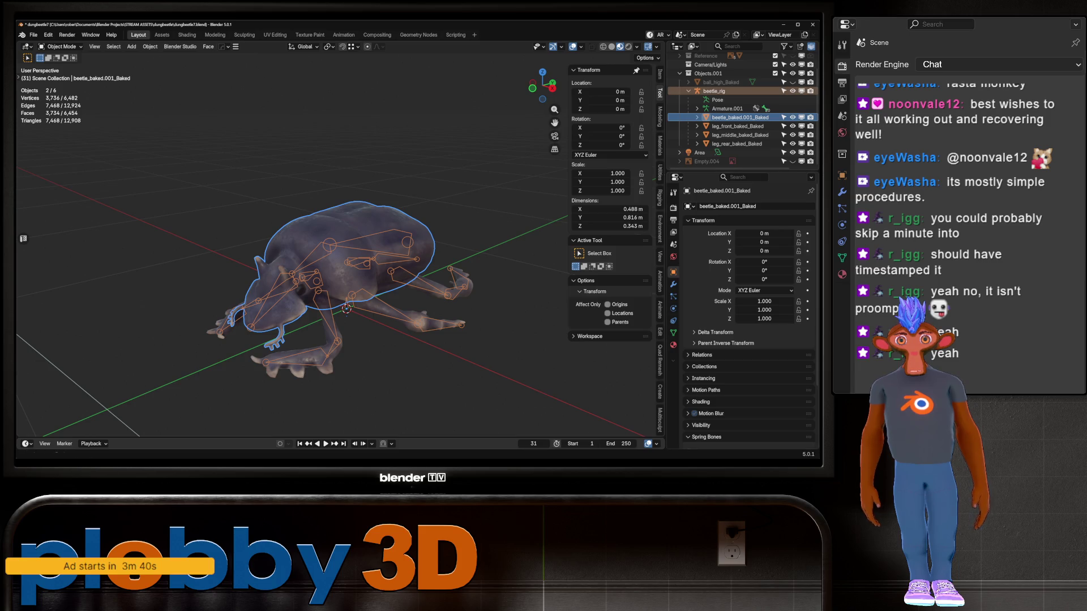
middle_drag(340, 255, 486, 238)
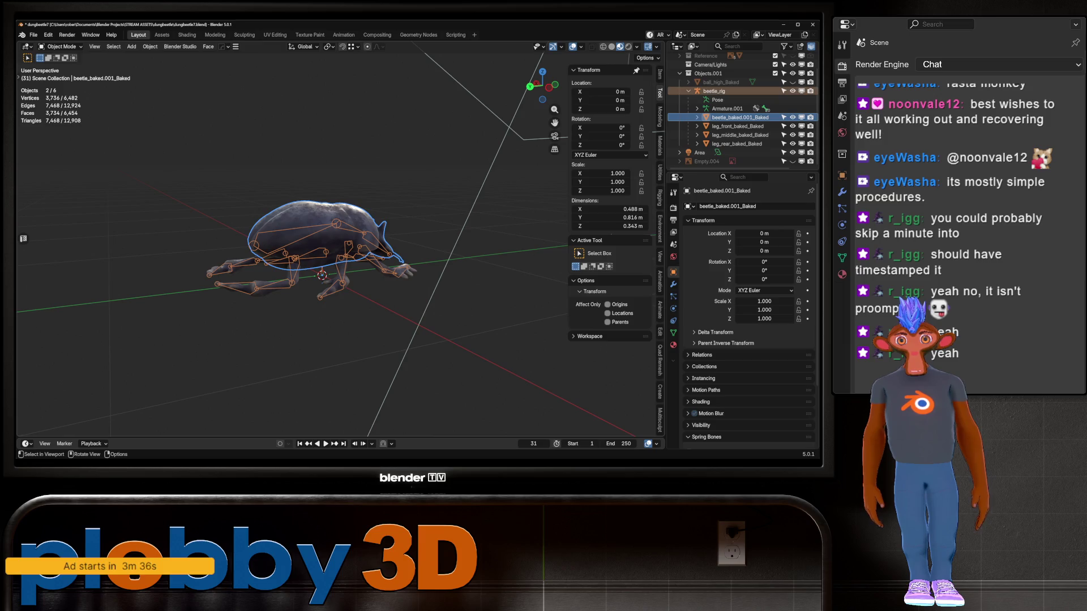
mouse_move(291, 255)
middle_down()
mouse_move(317, 243)
mouse_move(283, 277)
mouse_move(295, 239)
middle_up()
scroll(292, 255, up, 5)
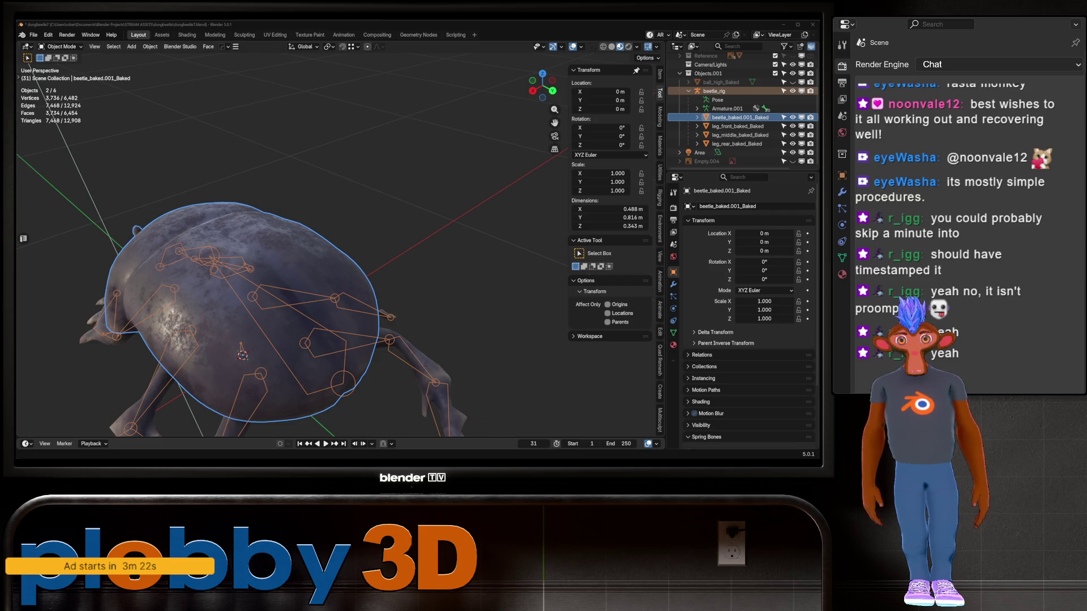
scroll(340, 255, down, 5)
mouse_move(339, 254)
middle_down()
mouse_move(373, 237)
mouse_move(323, 258)
mouse_move(368, 253)
middle_up()
Step: Deselect all, switch to solid shading, save, and save incrementally as dungbeetle8.blend
key(alt+a)
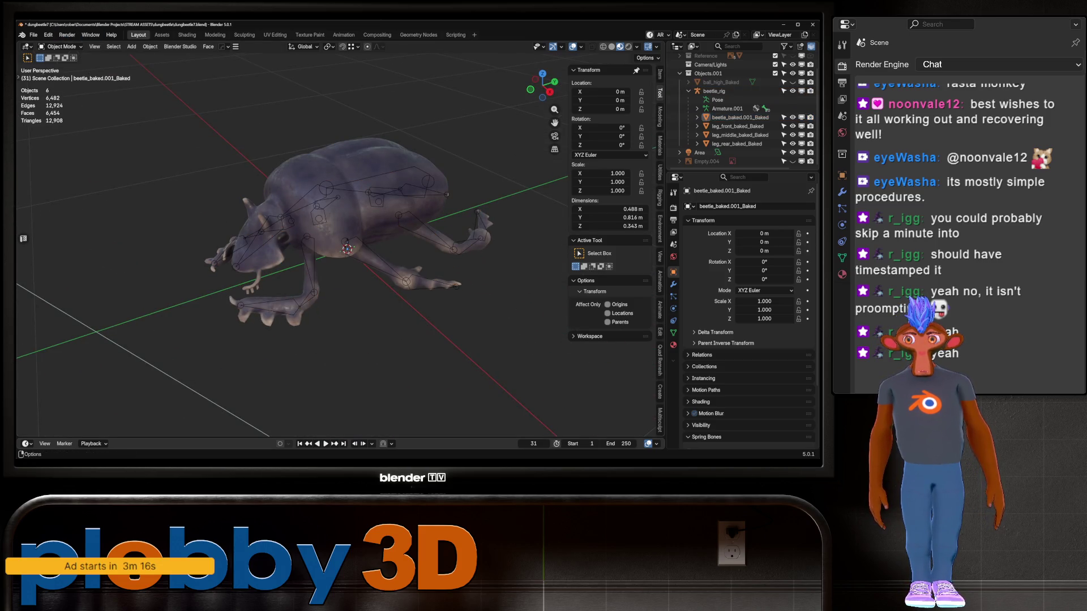
key(z)
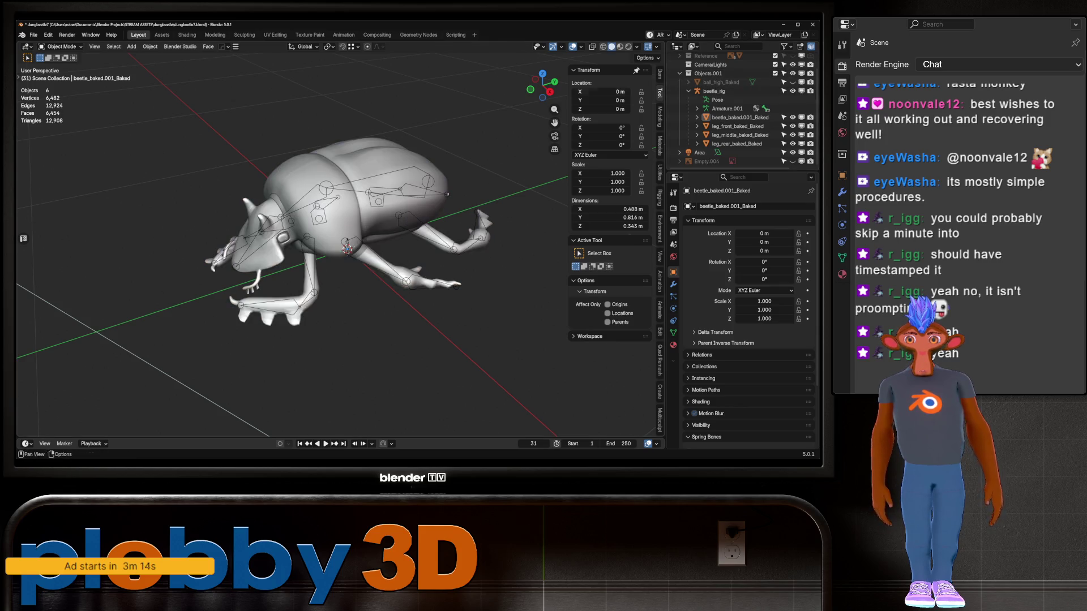
mouse_move(368, 254)
middle_down()
mouse_move(357, 232)
mouse_move(340, 232)
mouse_move(274, 239)
mouse_move(258, 255)
middle_up()
key(ctrl+s)
key(ctrl+alt+s)
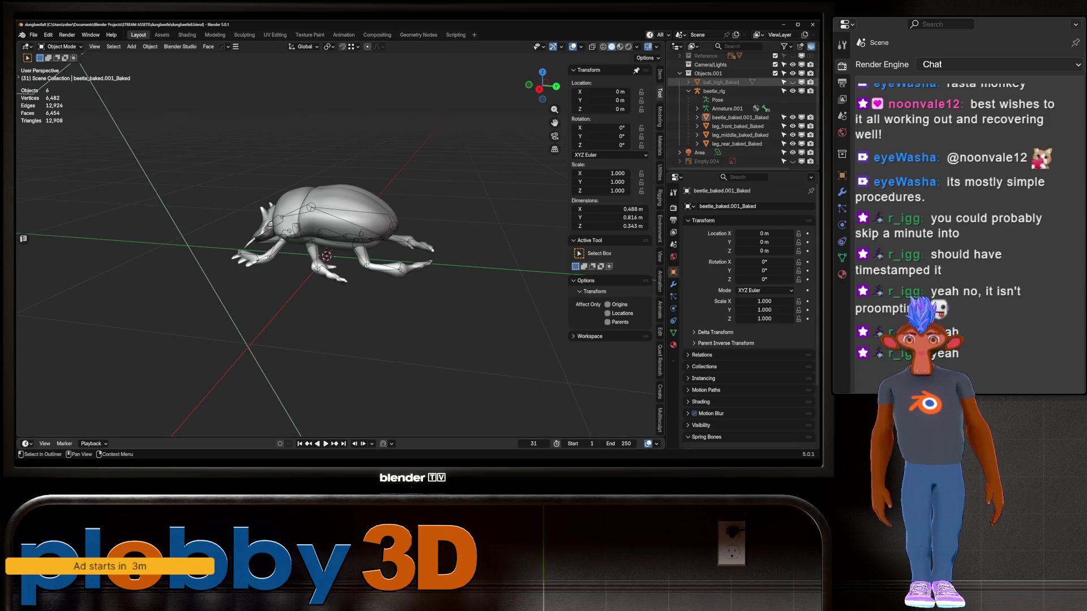
Step: Unhide ball_high_Baked and select the beetle_rig armature
click(792, 82)
middle_drag(339, 255, 315, 215)
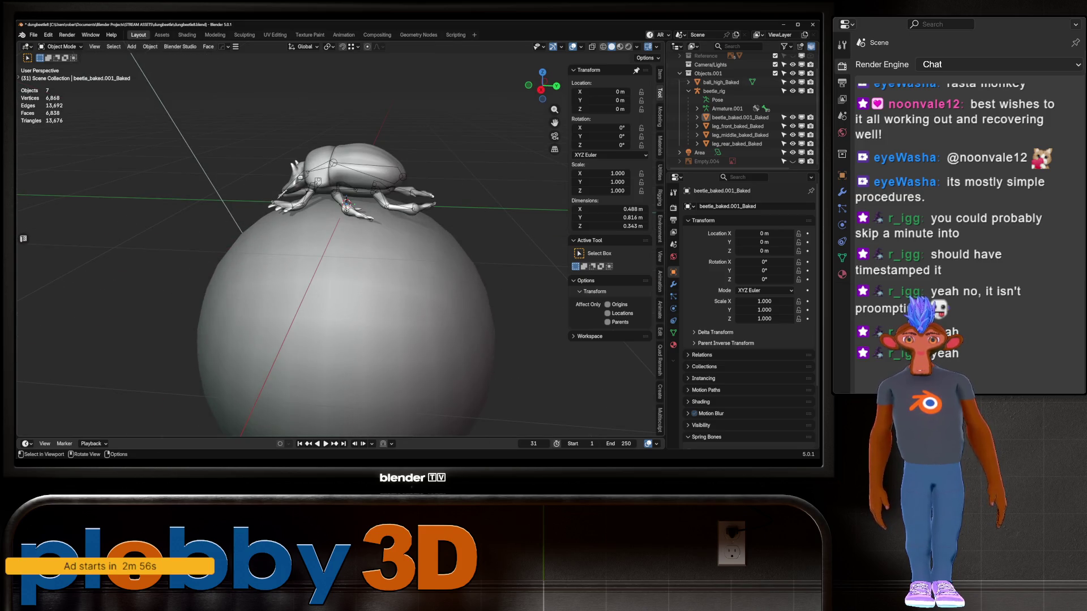
click(345, 170)
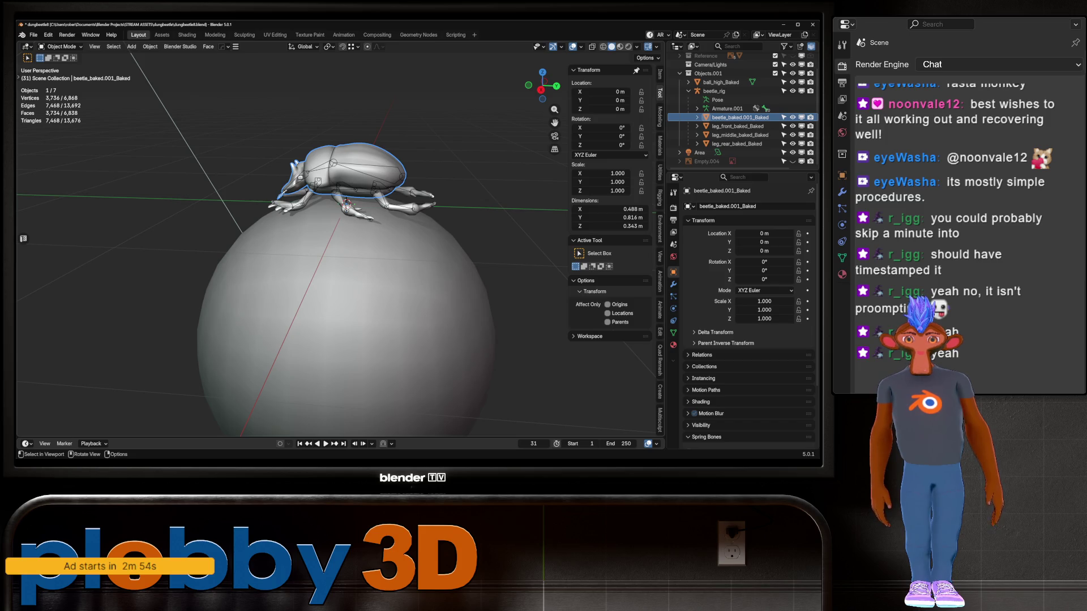
click(334, 165)
mouse_move(340, 254)
middle_down()
mouse_move(348, 249)
mouse_move(325, 255)
middle_up()
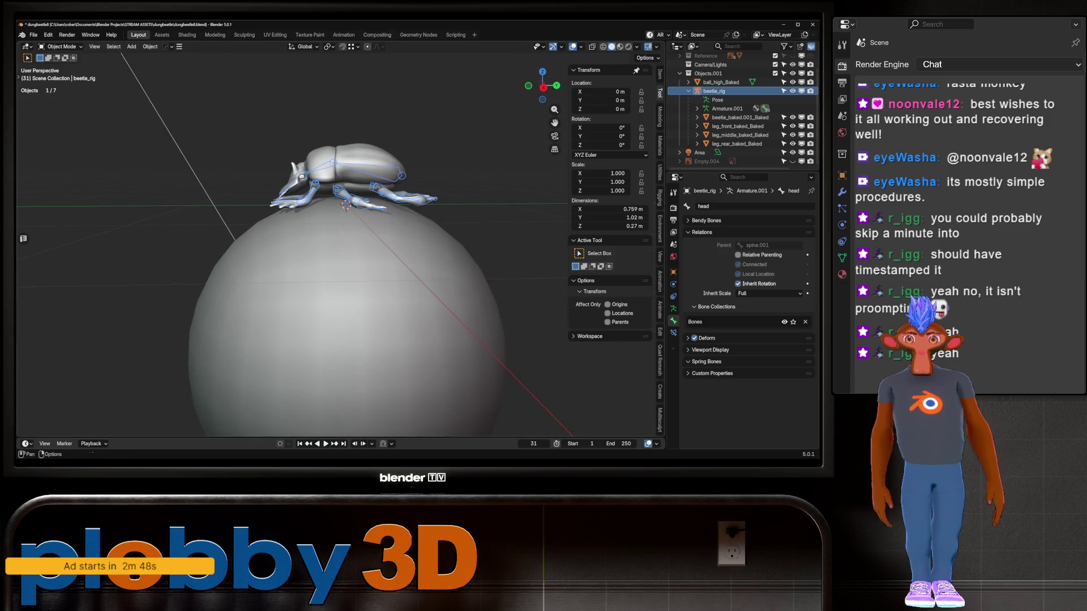
Step: Switch to the right side view, put the rig into Pose Mode, and select the spine bone
key(KP_3)
scroll(340, 243, up, 2)
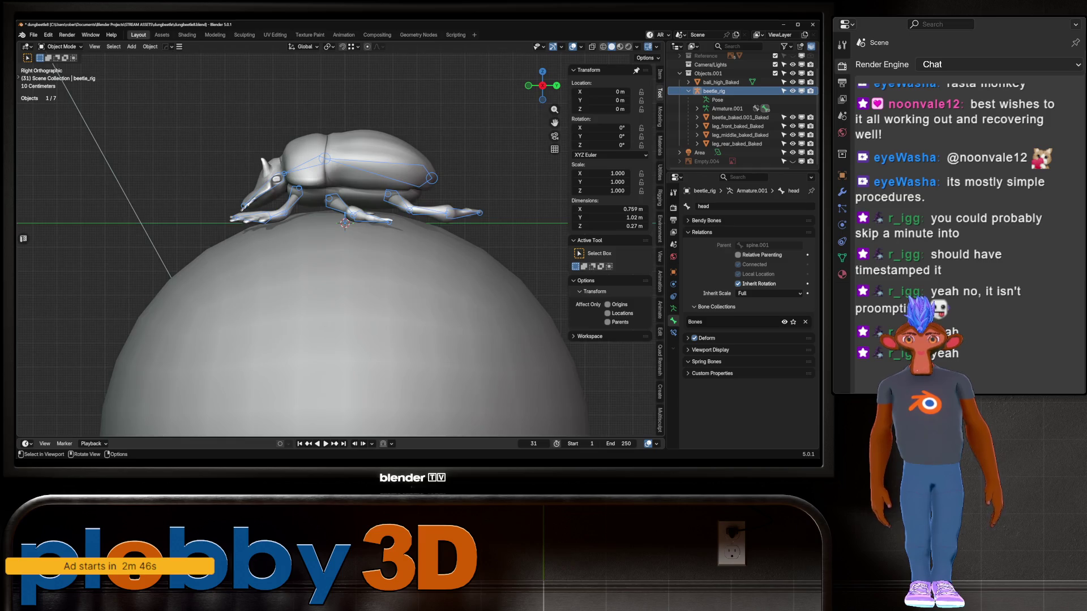
key(Tab)
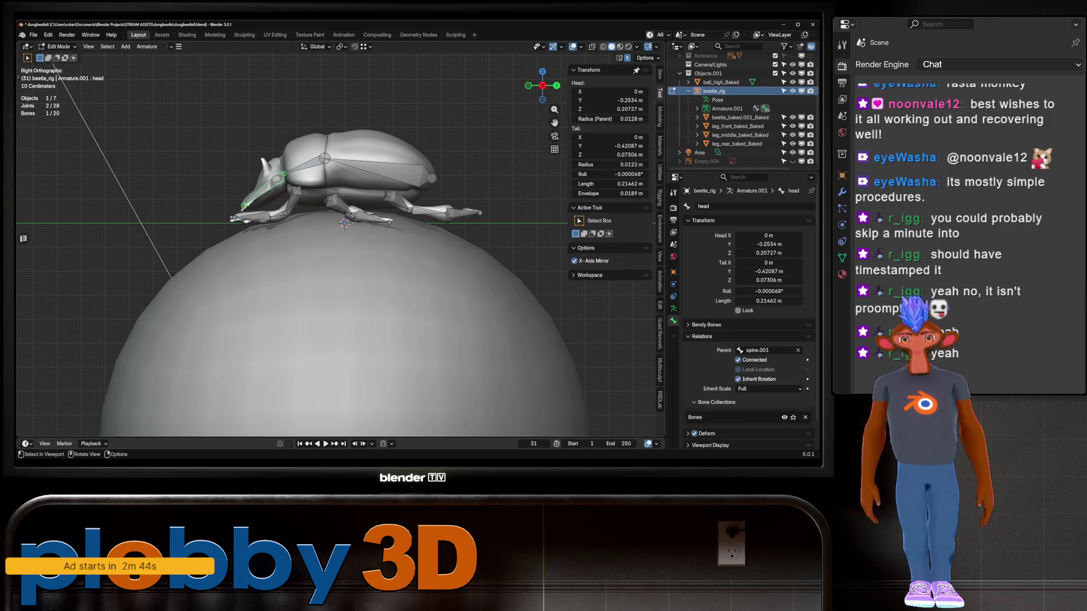
key(ctrl+Tab)
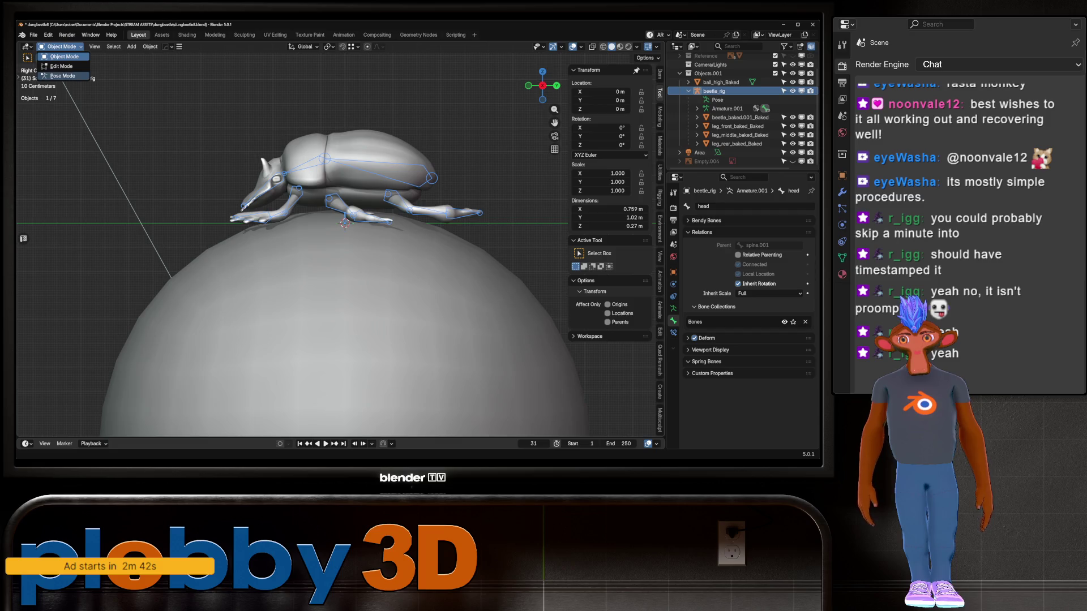
scroll(204, 230, down, 2)
click(363, 194)
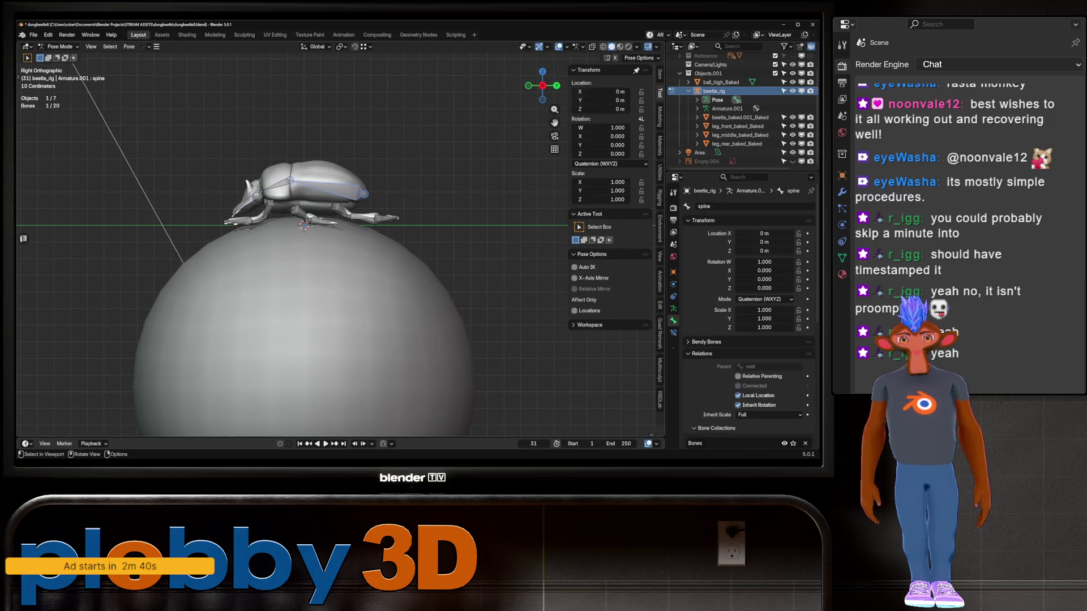
Step: Rotate the spine bone -14.4° about X to tilt the beetle on the ball
key(r)
click(372, 199)
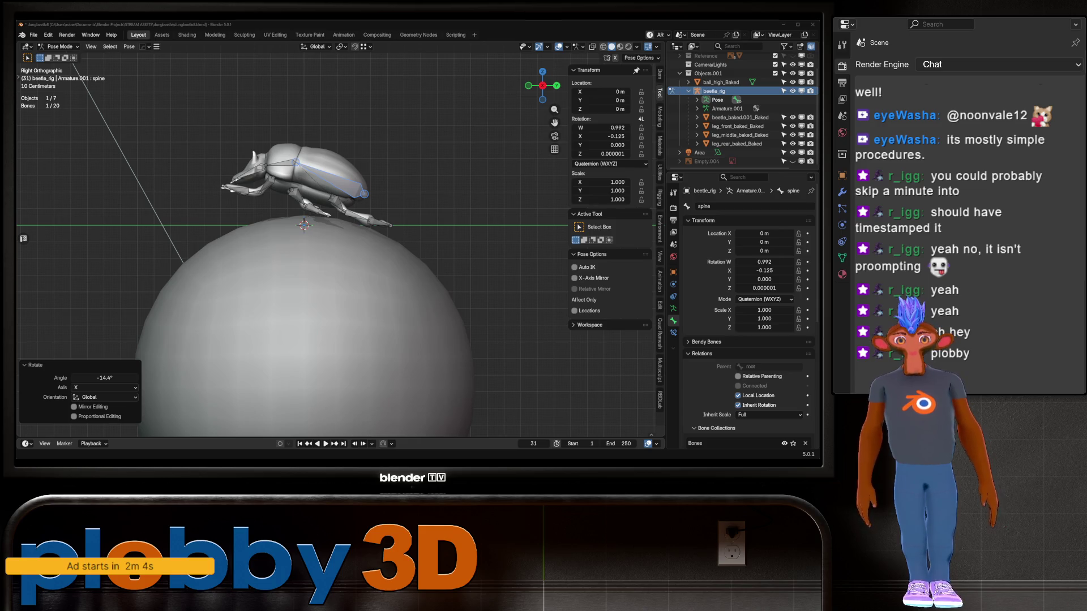
mouse_move(306, 255)
middle_down()
mouse_move(295, 237)
mouse_move(323, 243)
mouse_move(309, 249)
middle_up()
Step: Tilt the spine bone about 12.8° around global X
scroll(308, 249, up, 4)
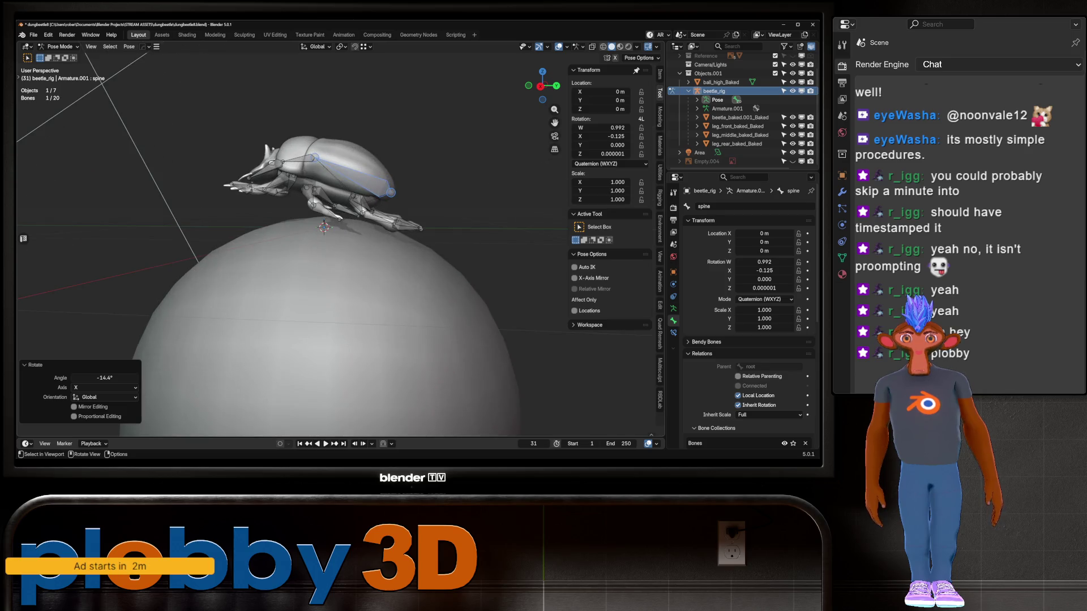
click(297, 160)
click(368, 181)
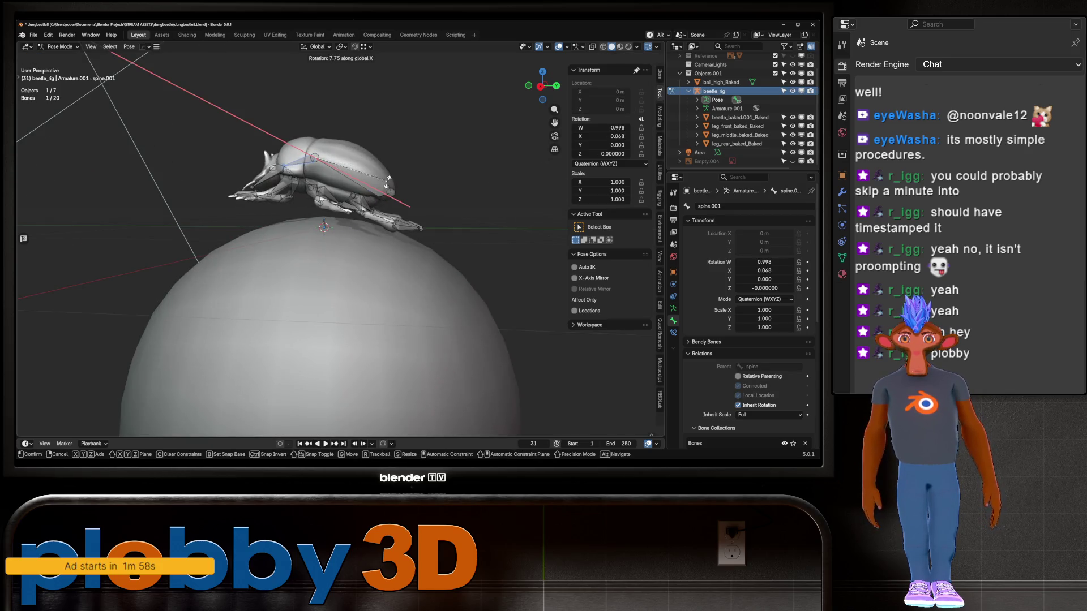
key(r)
key(x)
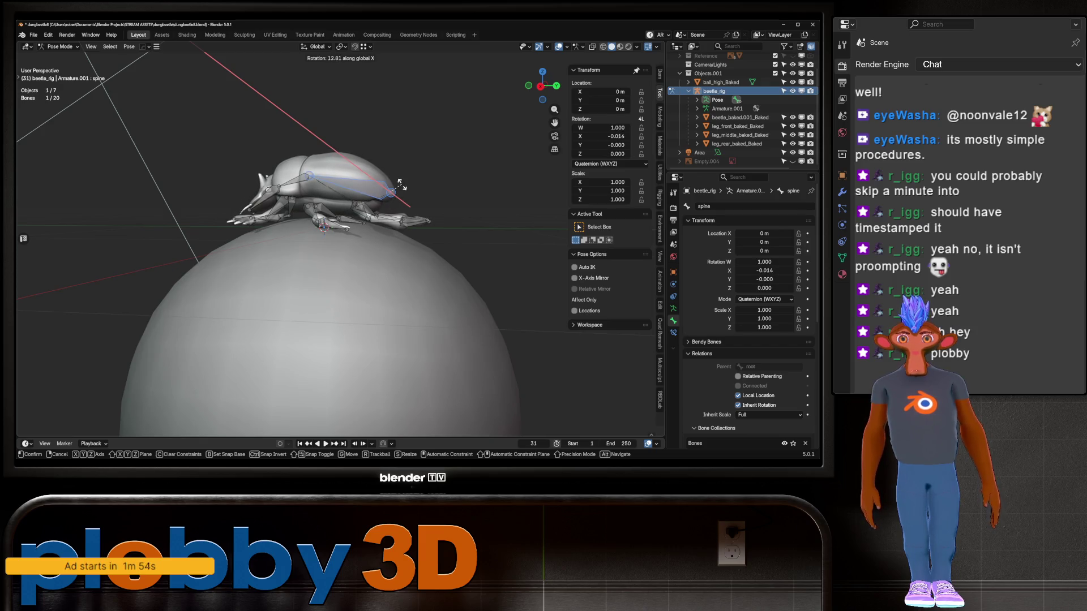
click(396, 197)
mouse_move(396, 197)
middle_down()
mouse_move(342, 243)
mouse_move(306, 237)
middle_up()
Step: Give the spine a small extra X rotation and move the whole beetle
click(357, 214)
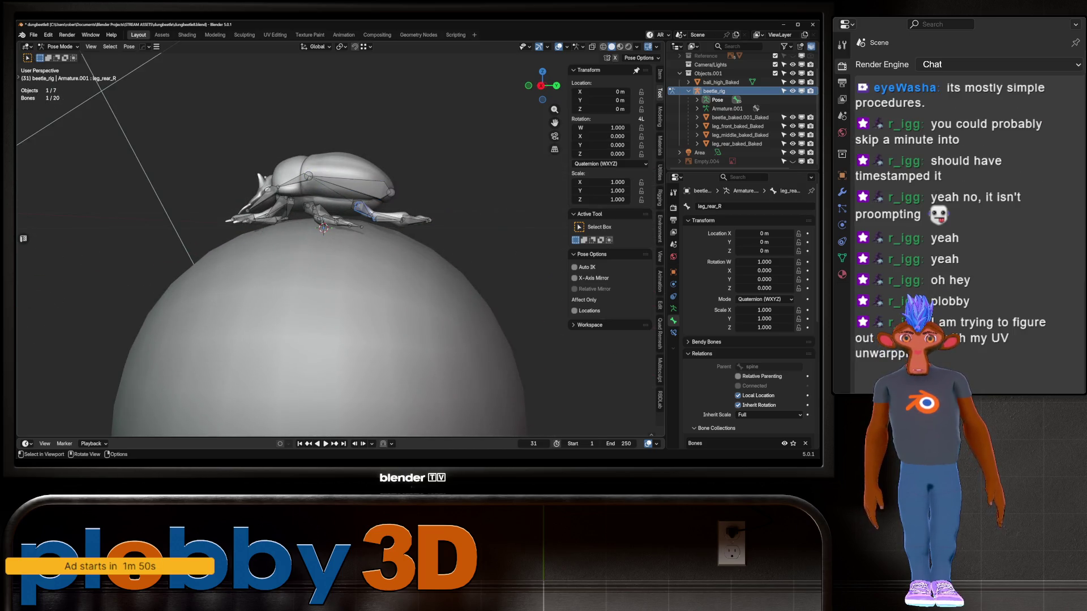
middle_drag(356, 214, 286, 221)
click(362, 187)
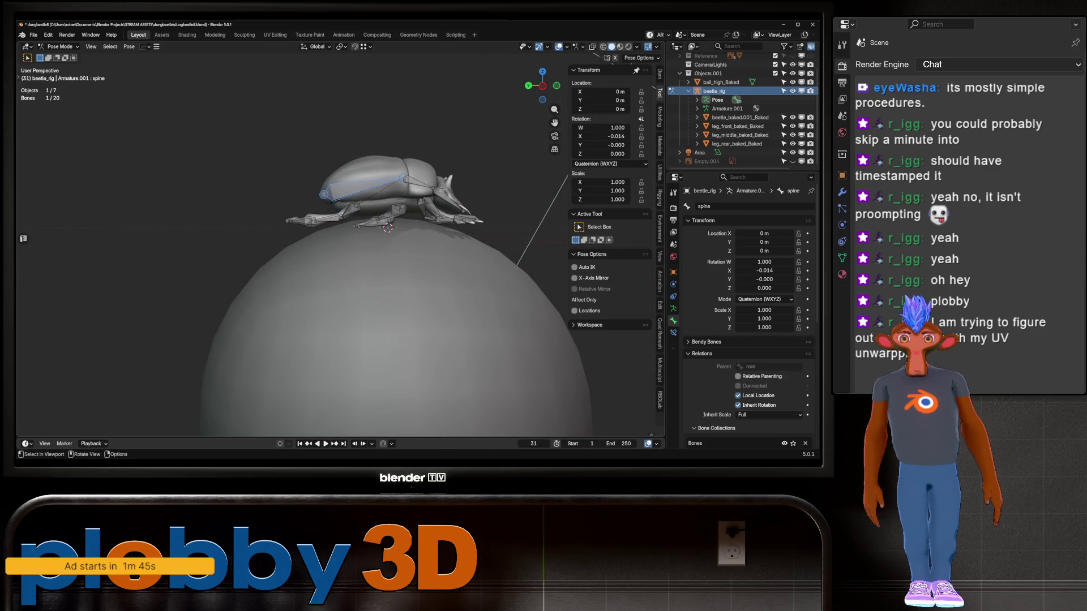
key(r)
key(x)
key(Return)
key(g)
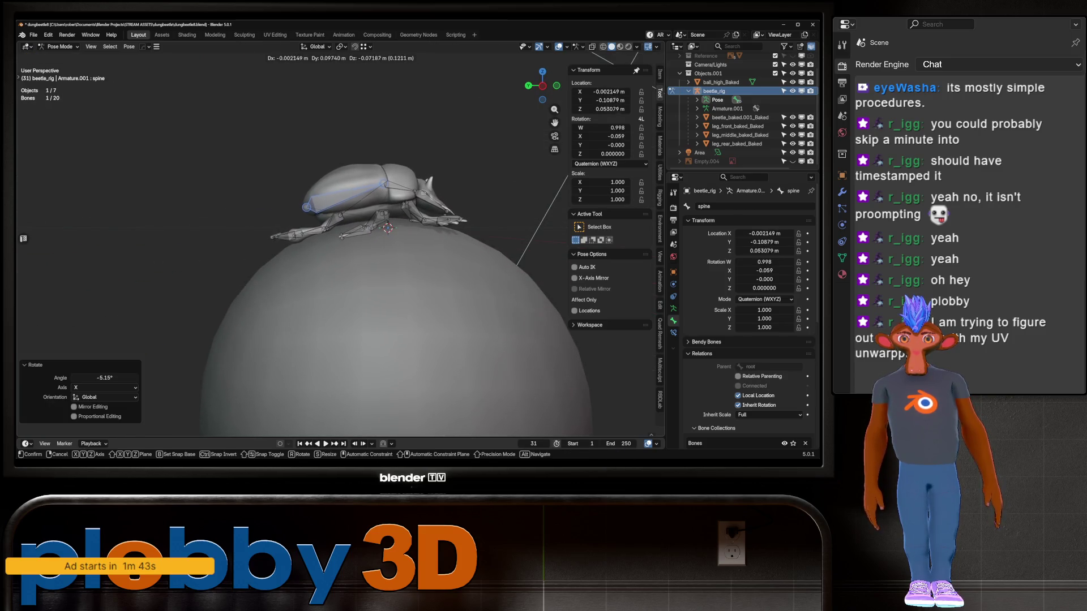
key(Return)
Step: Tilt the body steeply upward on X and rotate the right rear leg leg_rear_R around X
middle_drag(362, 227, 244, 227)
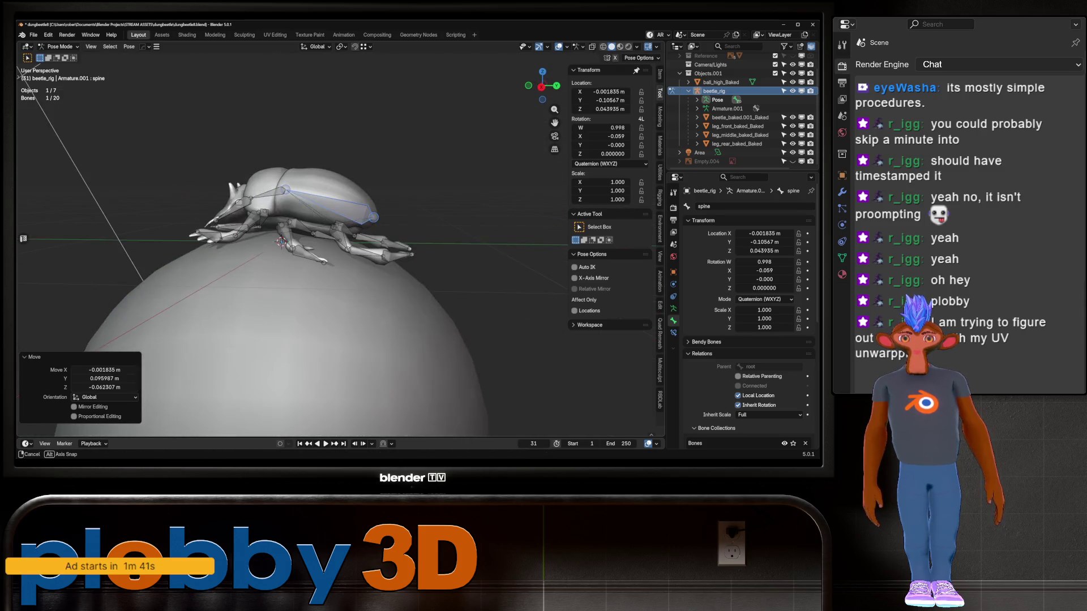
key(r)
key(x)
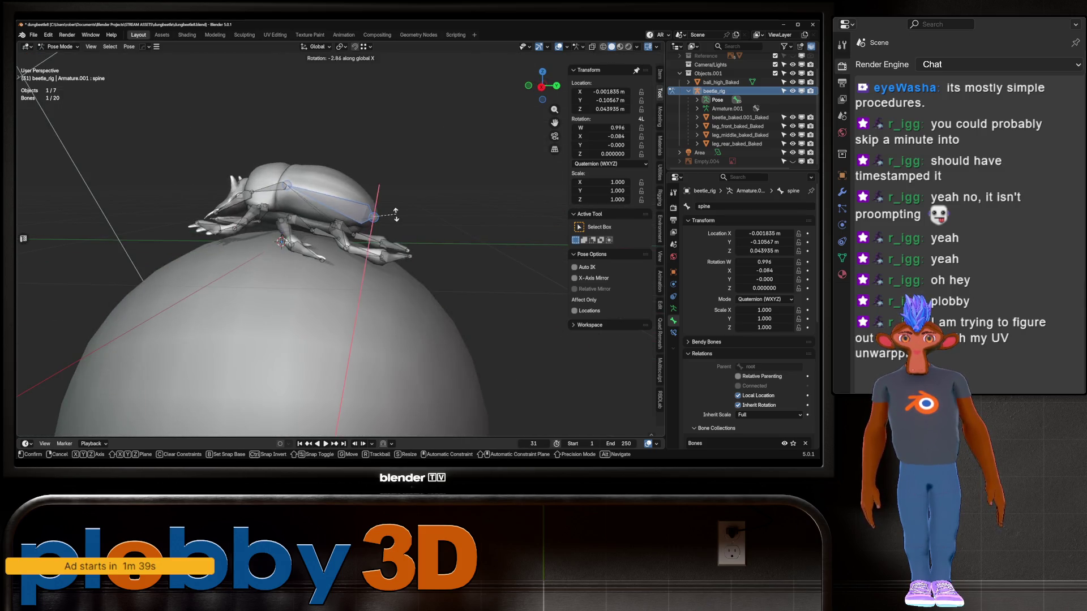
key(Return)
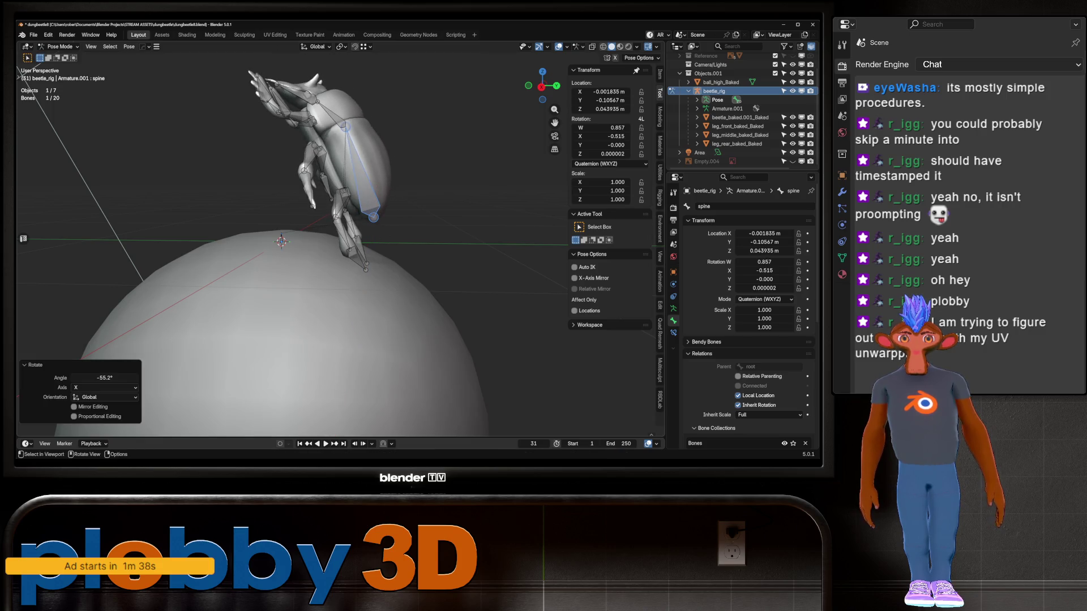
key(alt+a)
click(342, 199)
key(r)
key(x)
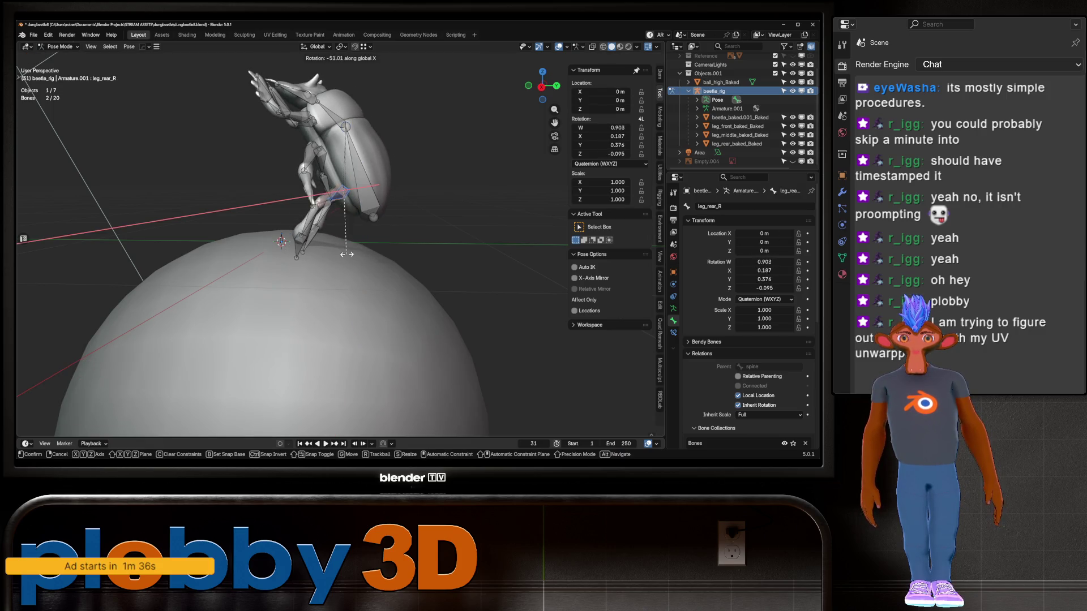
key(Return)
Step: Rotate the spine 14° on X and place the beetle against the ball's side
click(358, 170)
key(r)
key(x)
key(Return)
key(g)
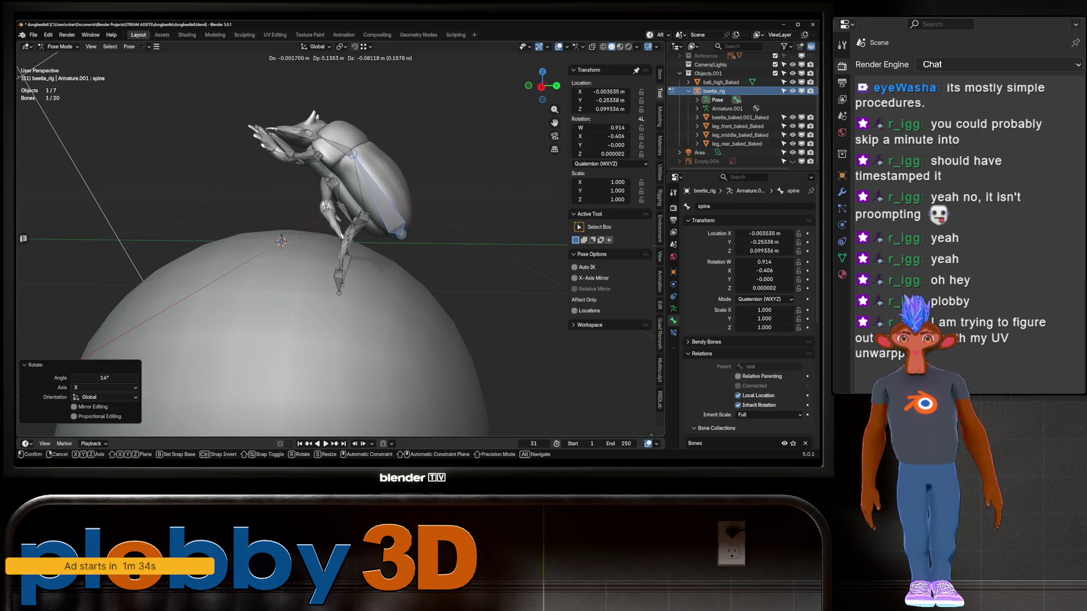
key(alt+KP_3)
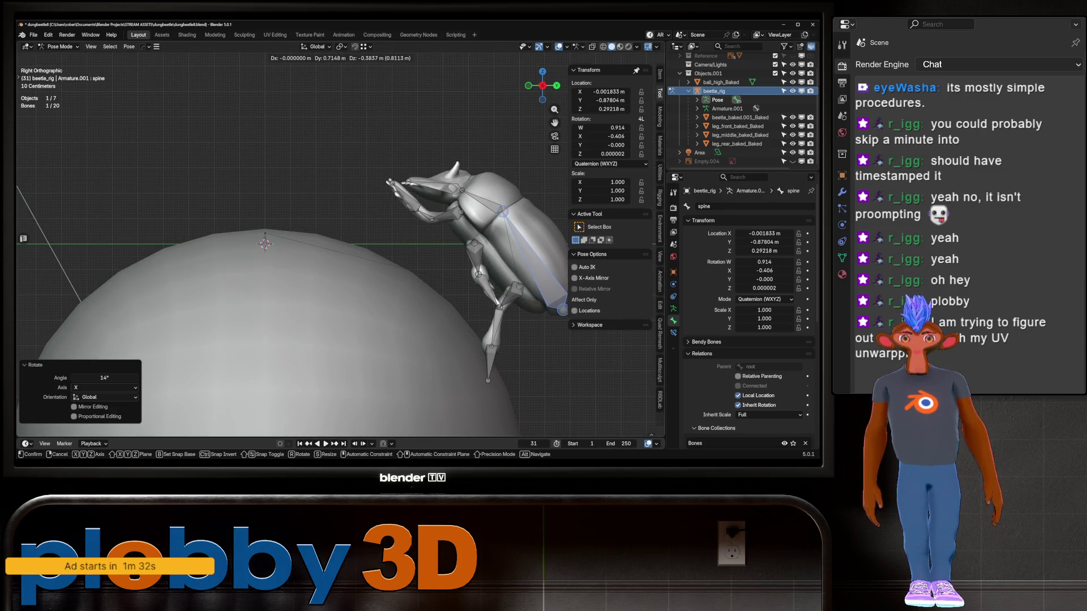
key(Return)
Step: Bend the lower left rear leg 46.1° and the lower right rear leg to grip
click(437, 196)
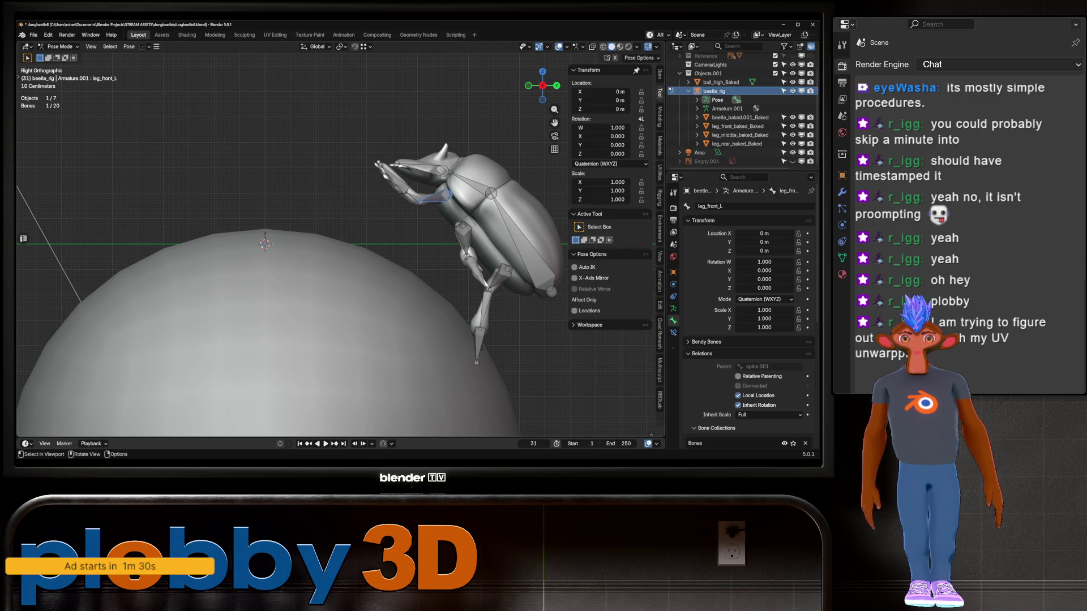
click(523, 291)
key(r)
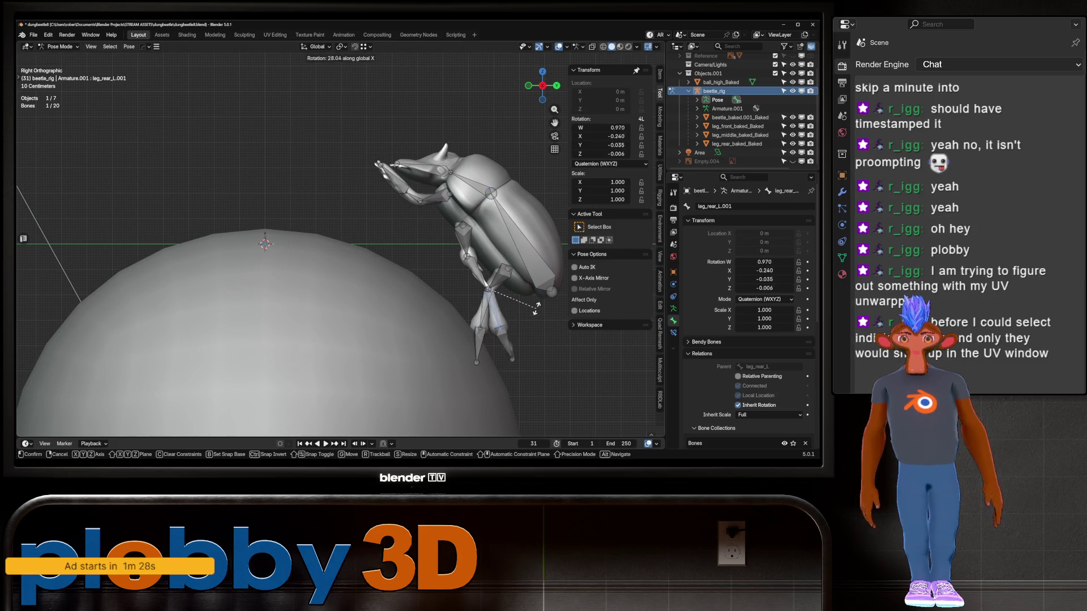
click(537, 292)
click(498, 316)
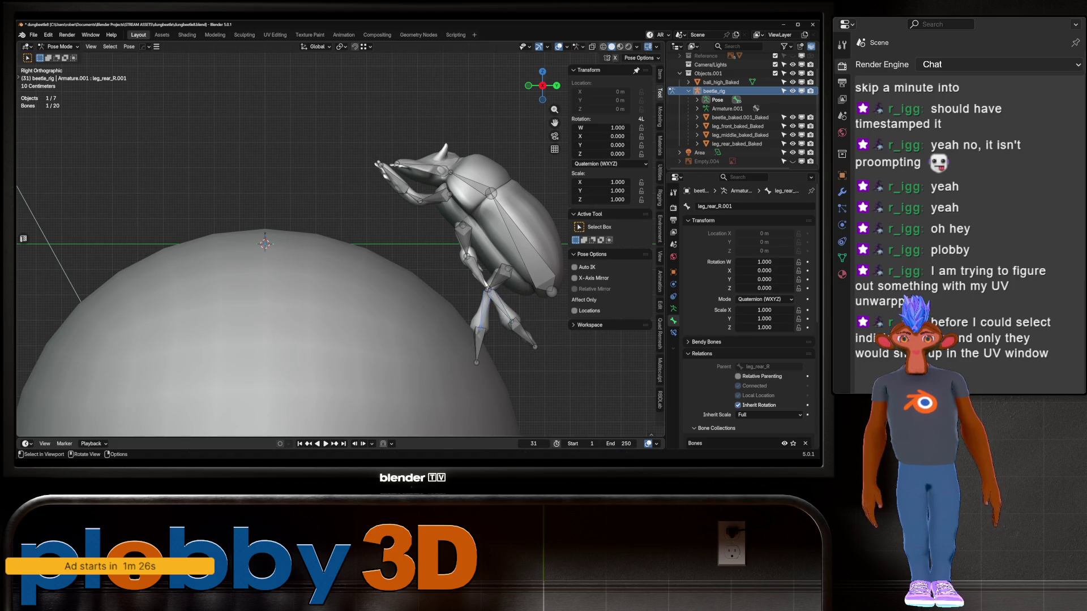
key(r)
click(537, 291)
Step: Adjust the beetle's position and final X tilt, frame the ball, and enter Edit Mode
click(524, 249)
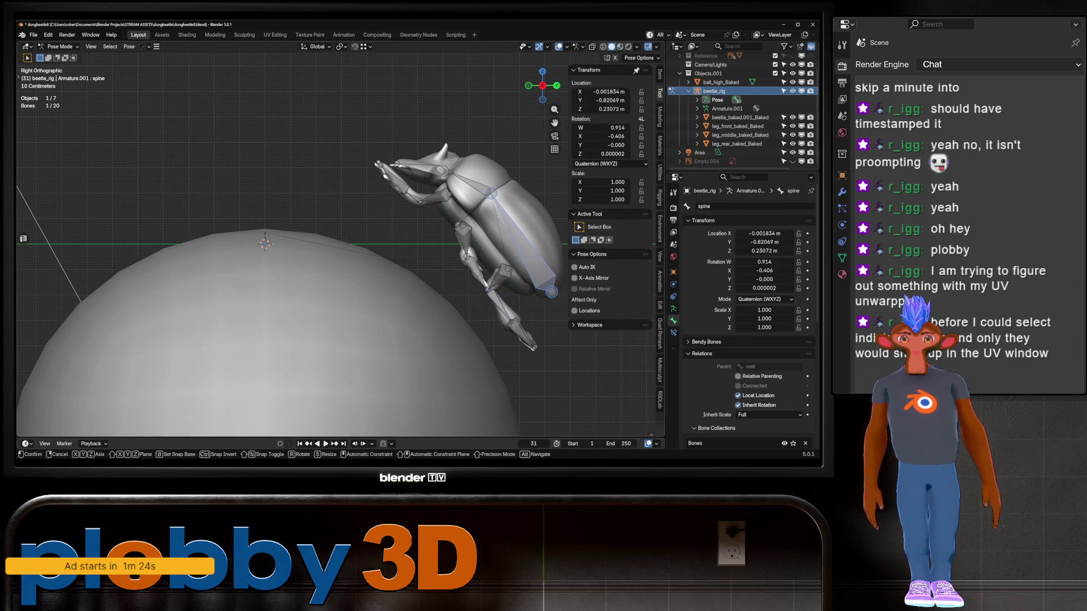
key(g)
key(Return)
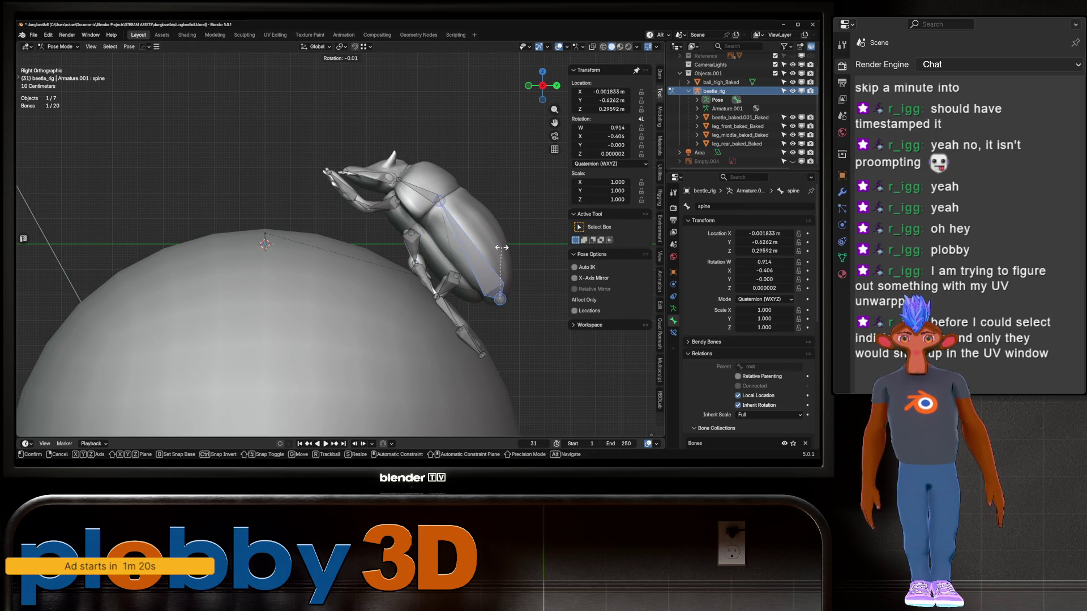
key(r)
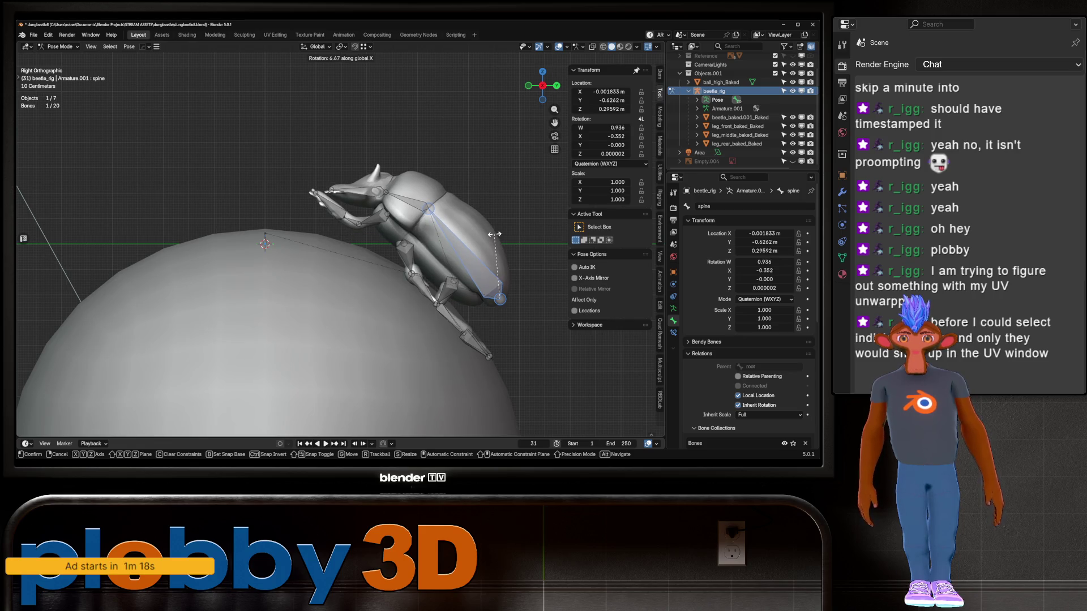
click(494, 234)
key(Home)
key(Tab)
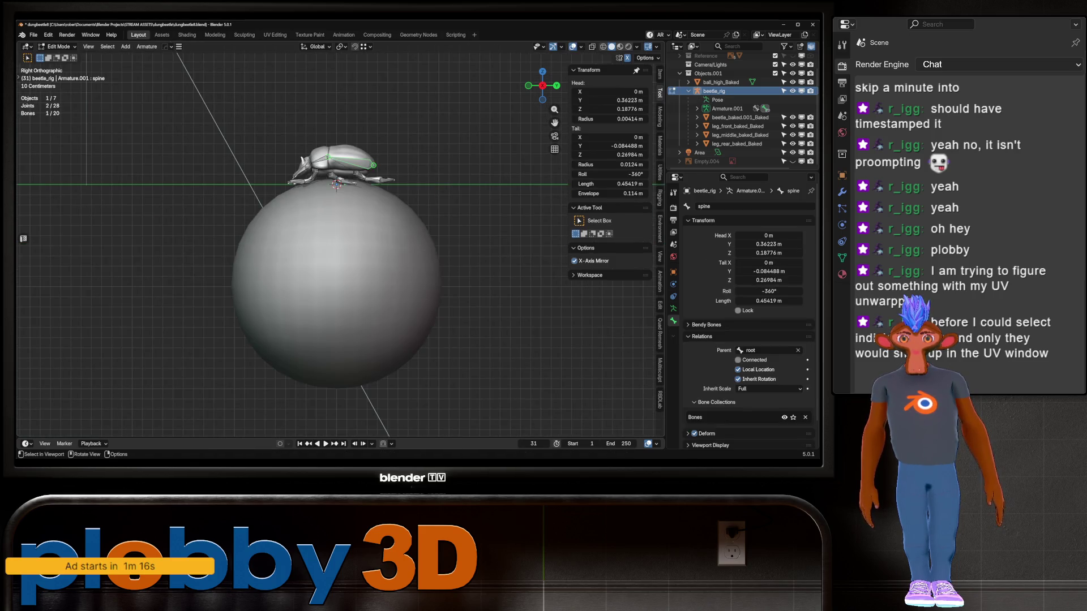
Step: Deselect all beetle_rig bones and switch the rig from Pose Mode back to Object Mode
key(Tab)
mouse_move(495, 234)
middle_down()
mouse_move(385, 195)
mouse_move(413, 198)
middle_up()
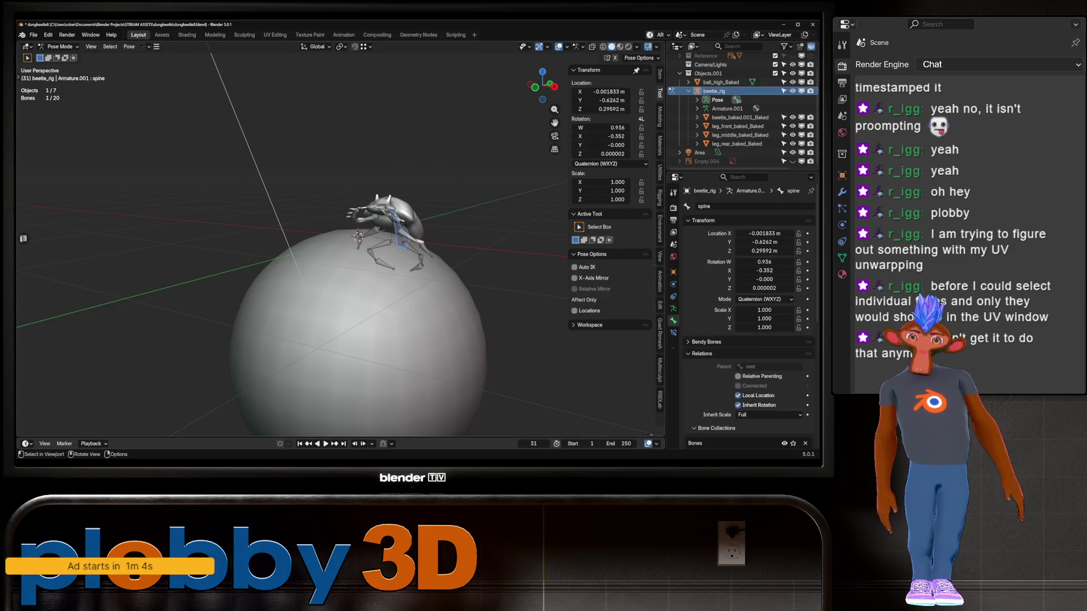
middle_drag(283, 227, 363, 218)
key(alt+a)
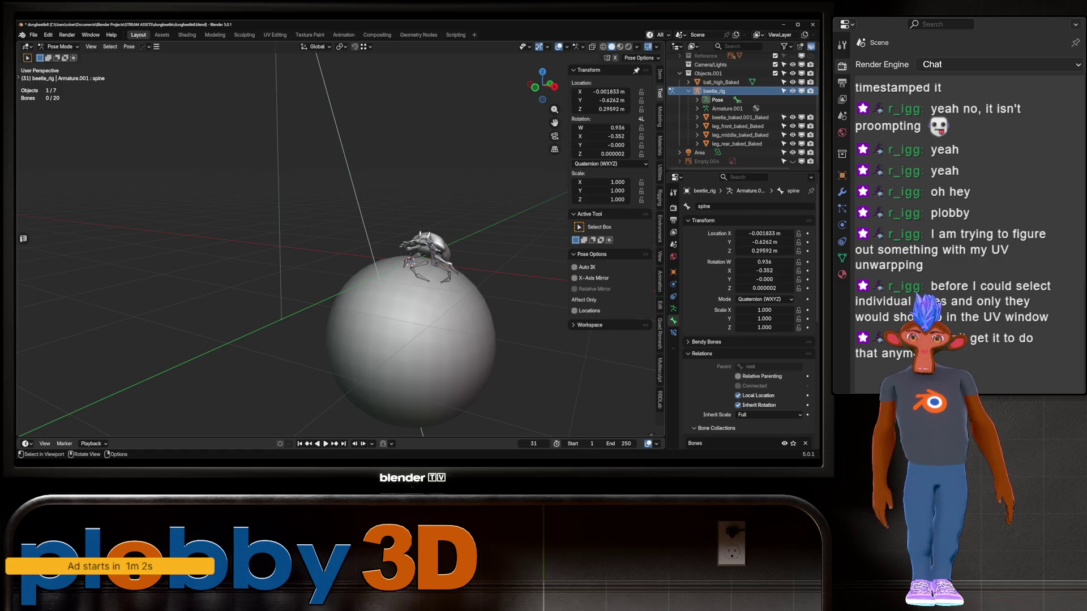
middle_drag(283, 227, 226, 238)
key(Tab)
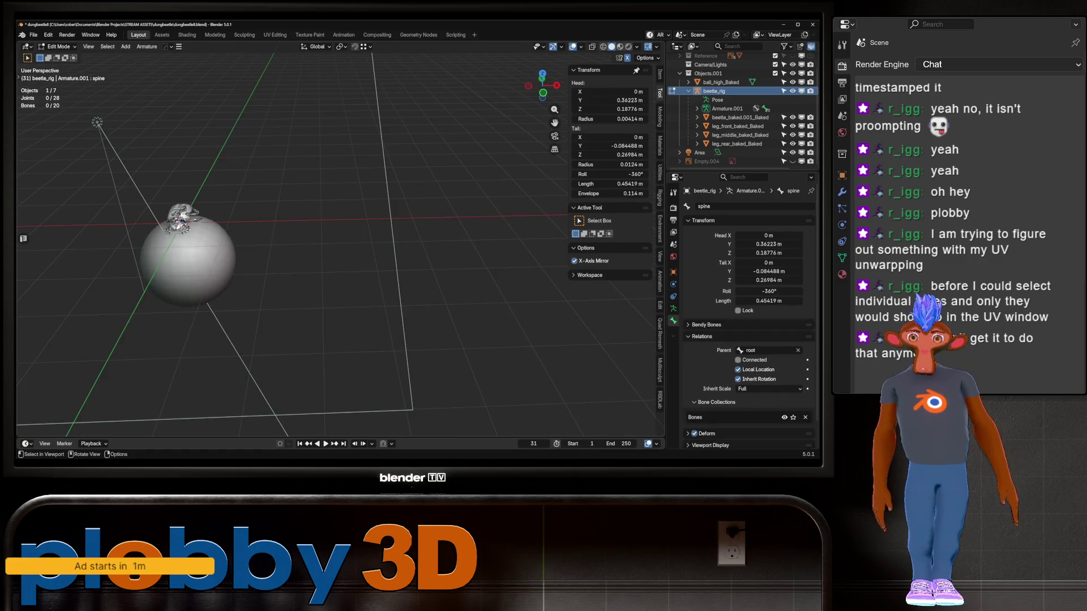
key(Tab)
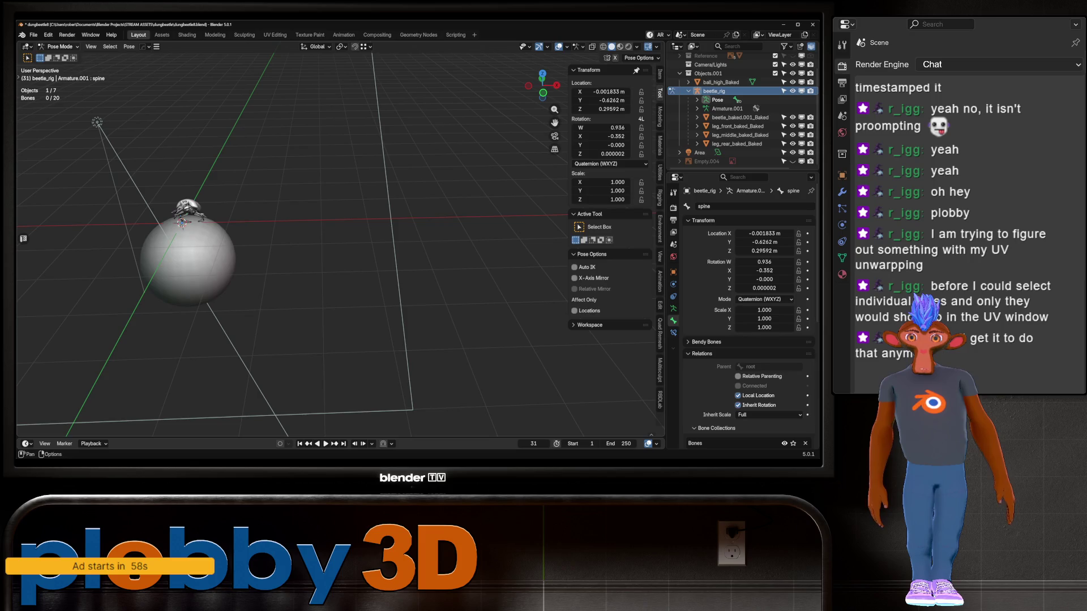
key(ctrl+Tab)
middle_drag(283, 227, 345, 215)
key(shift+a)
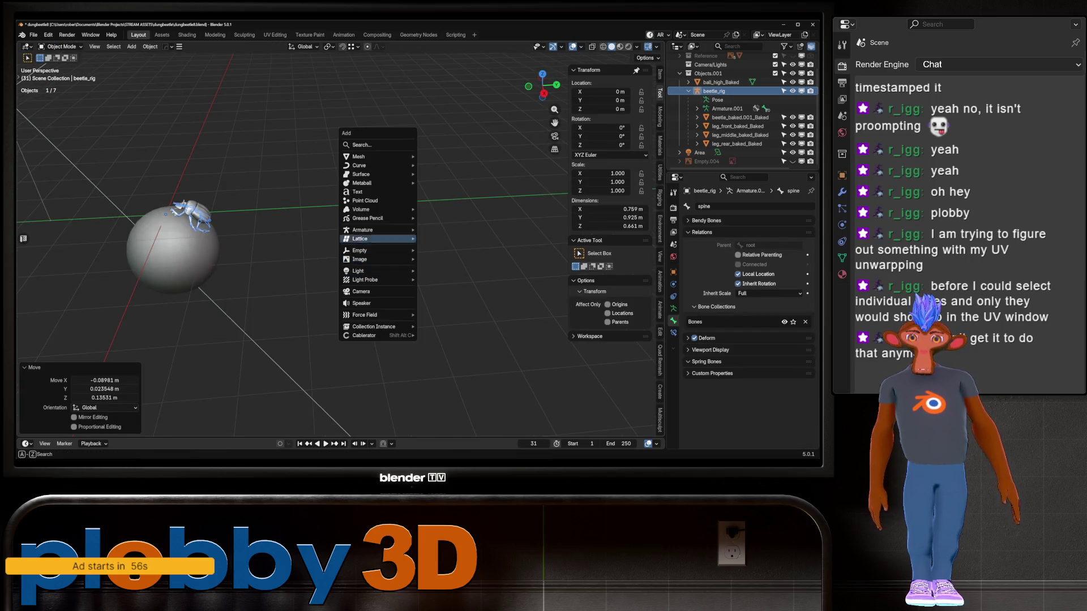
Step: Add a 2 m cube mesh to the scene
mouse_move(378, 157)
click(437, 173)
middle_drag(437, 174, 396, 176)
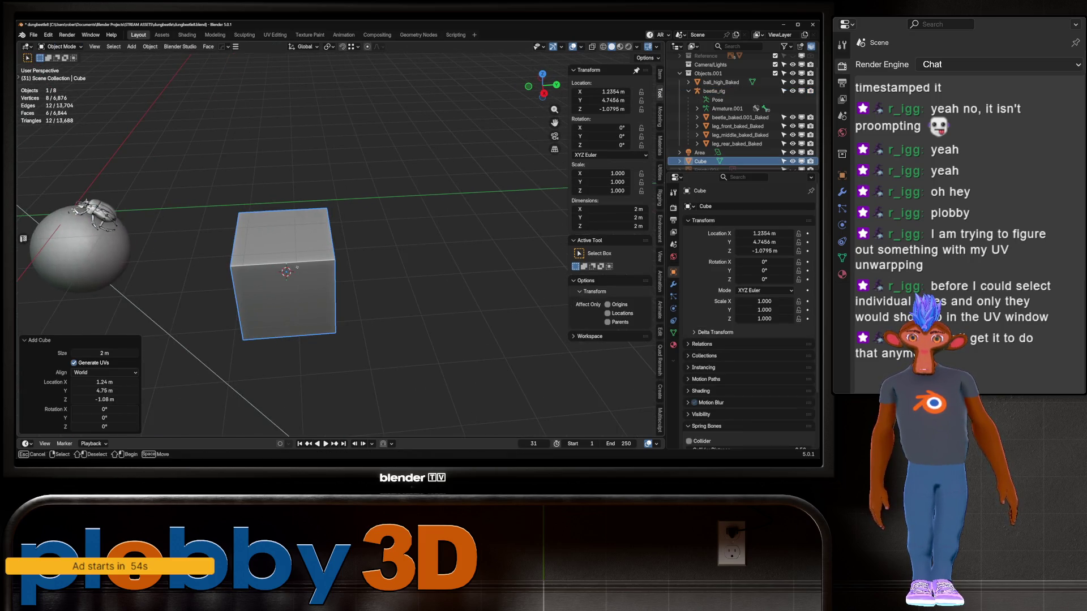
key(g)
key(x)
key(Escape)
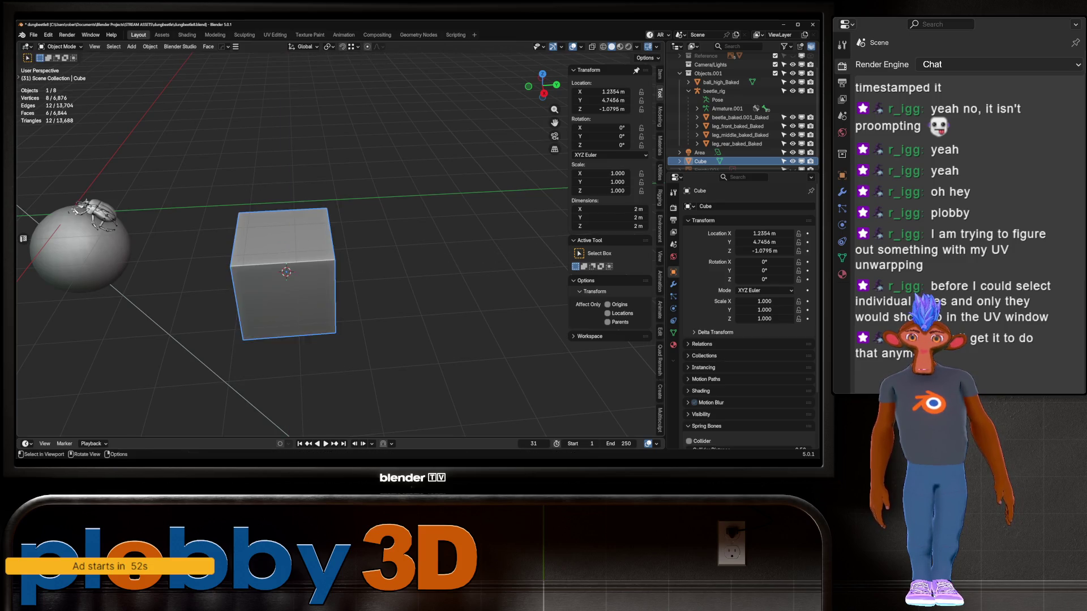
click(422, 239)
right_click(422, 240)
mouse_move(340, 254)
middle_down()
mouse_move(351, 249)
mouse_move(345, 238)
middle_up()
click(334, 243)
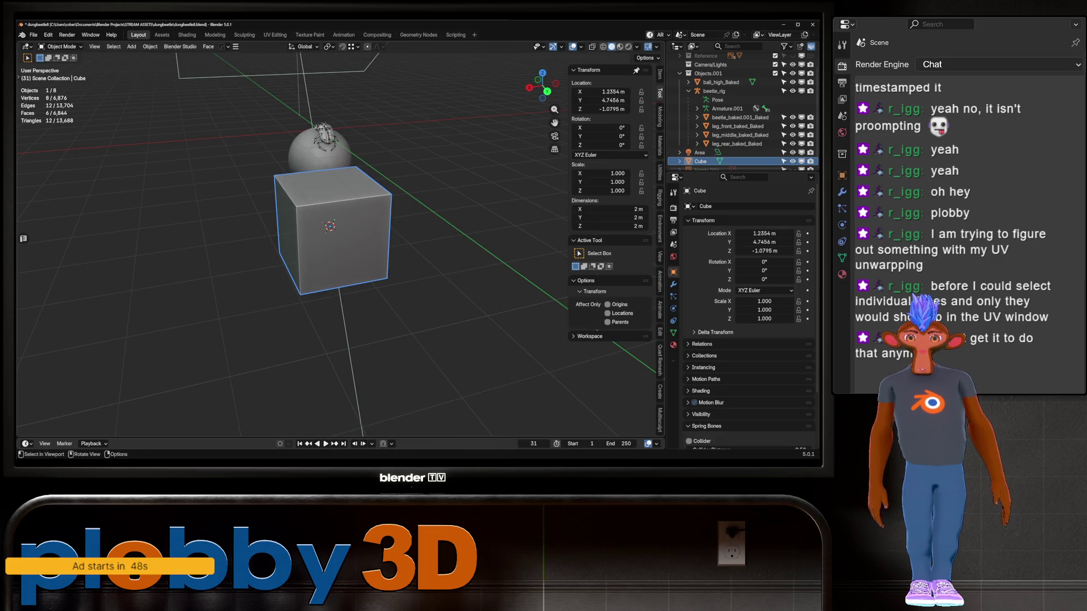
Step: Isolate beetle_baked.001_Baked in Local view and show its UVs in the UV Editing workspace
scroll(333, 243, up, 5)
click(337, 158)
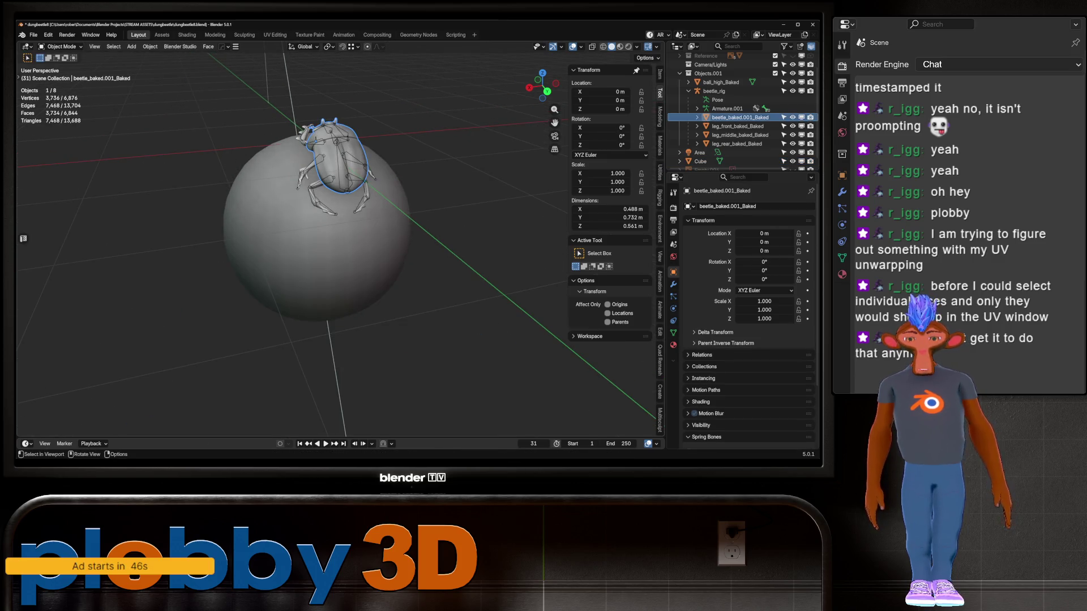
key(KP_Divide)
middle_drag(339, 254, 385, 243)
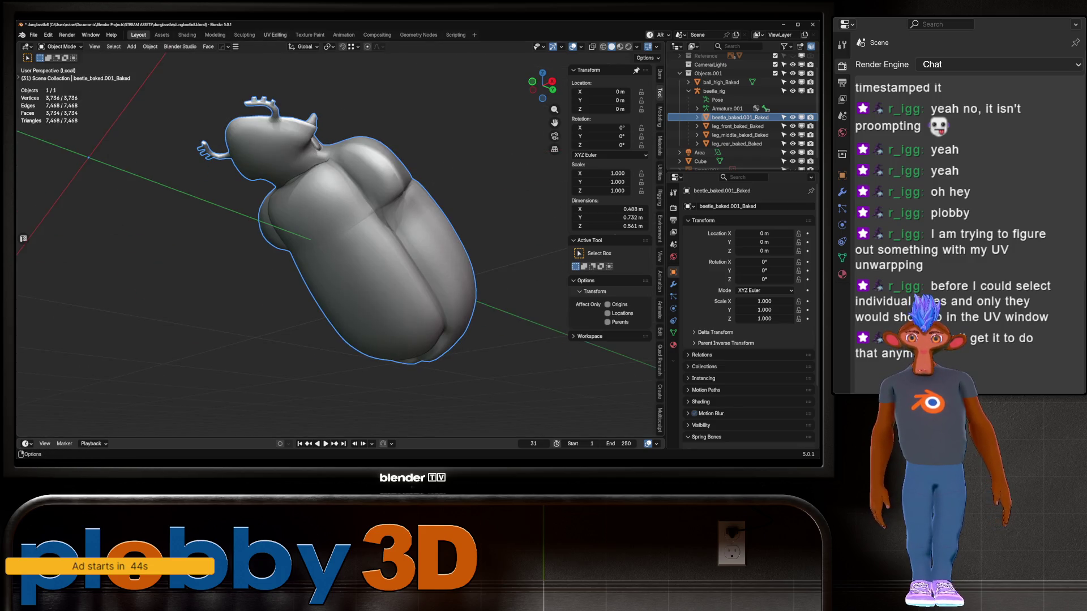
click(275, 35)
scroll(184, 249, down, 4)
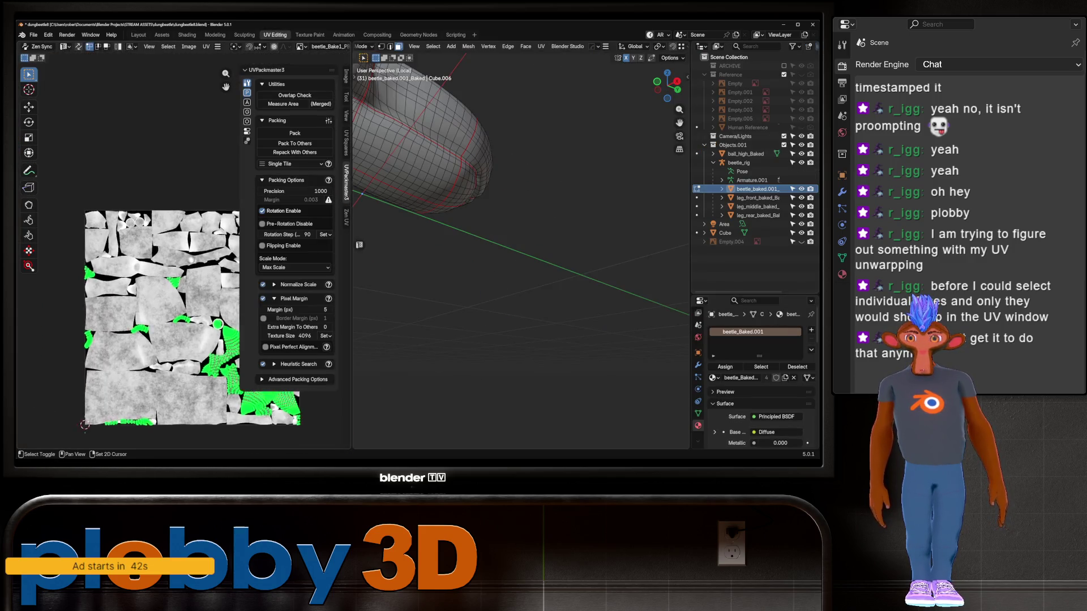
Step: Box-select faces on the beetle's side, then clear that selection
middle_drag(187, 317, 149, 259)
scroll(520, 227, down, 3)
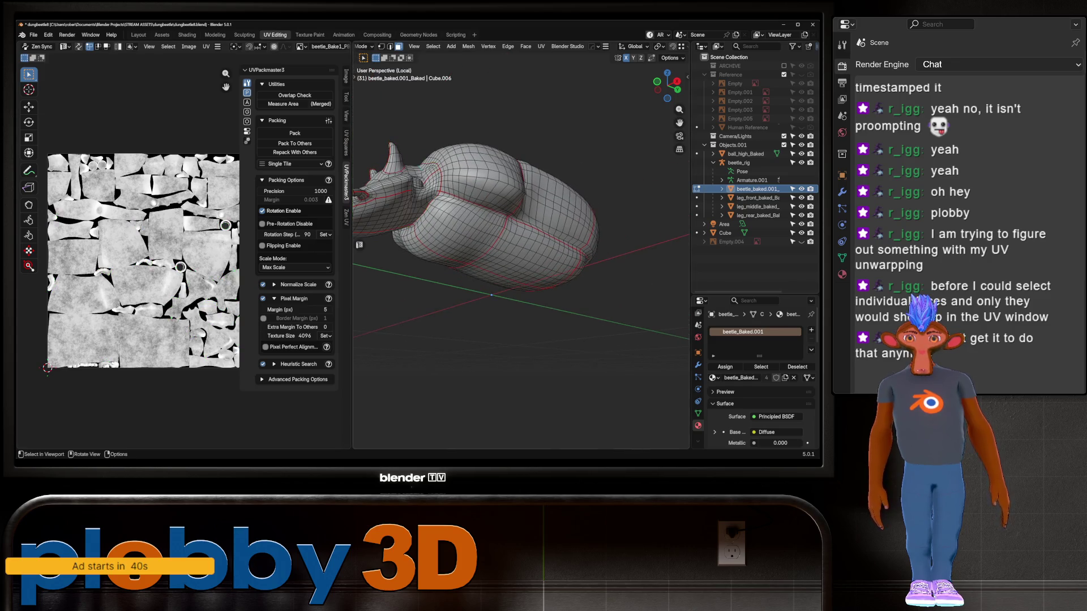
drag(473, 227, 534, 291)
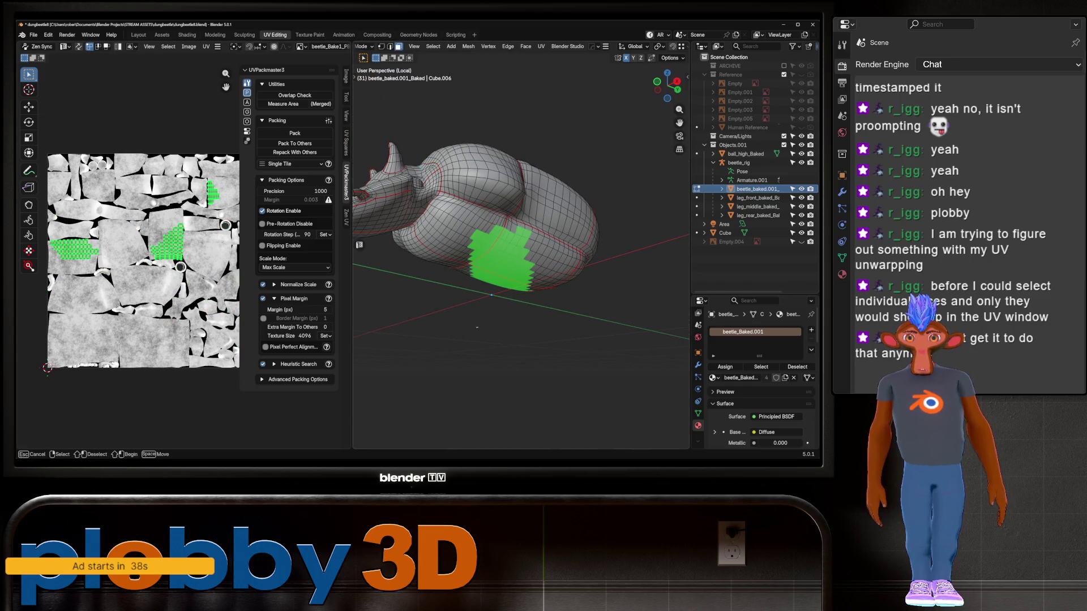
key(alt+a)
middle_drag(509, 254, 430, 249)
middle_drag(359, 244, 359, 244)
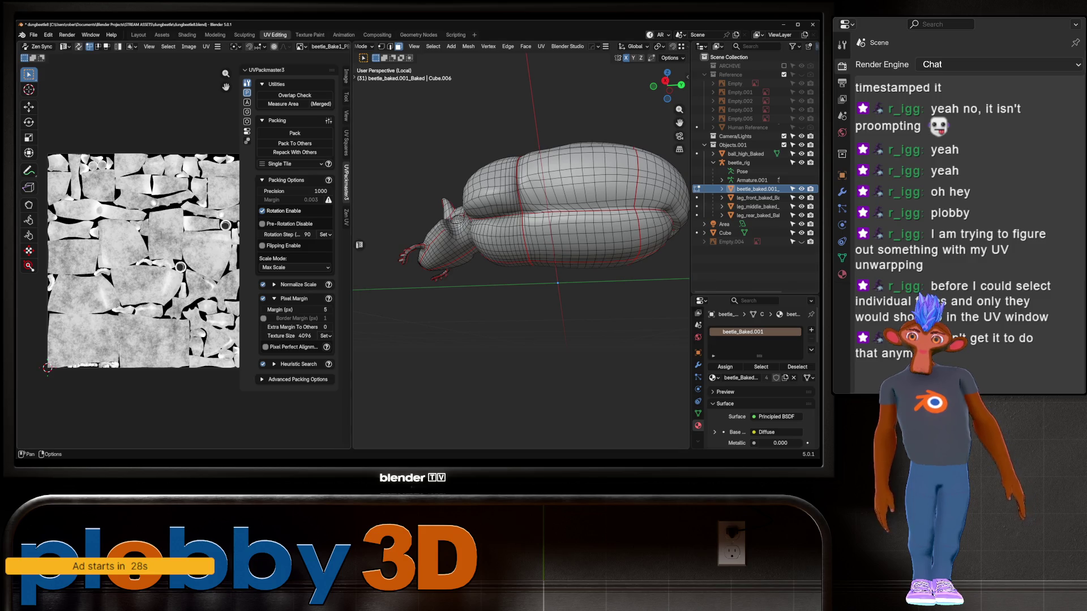
Step: Enable UV sync selection and select the left-centre and right-side UV islands
click(37, 47)
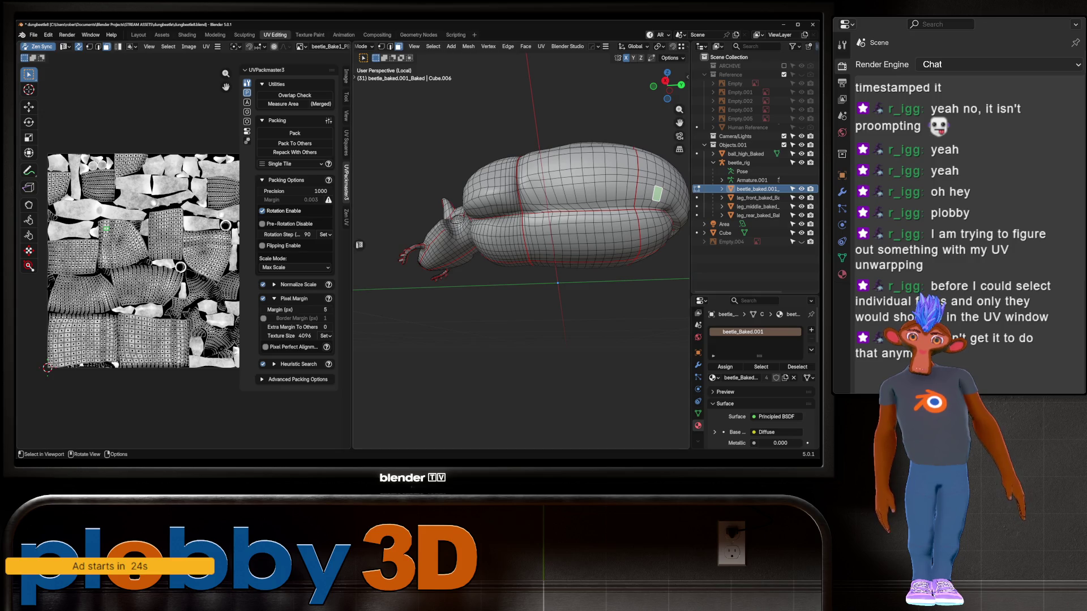
click(161, 275)
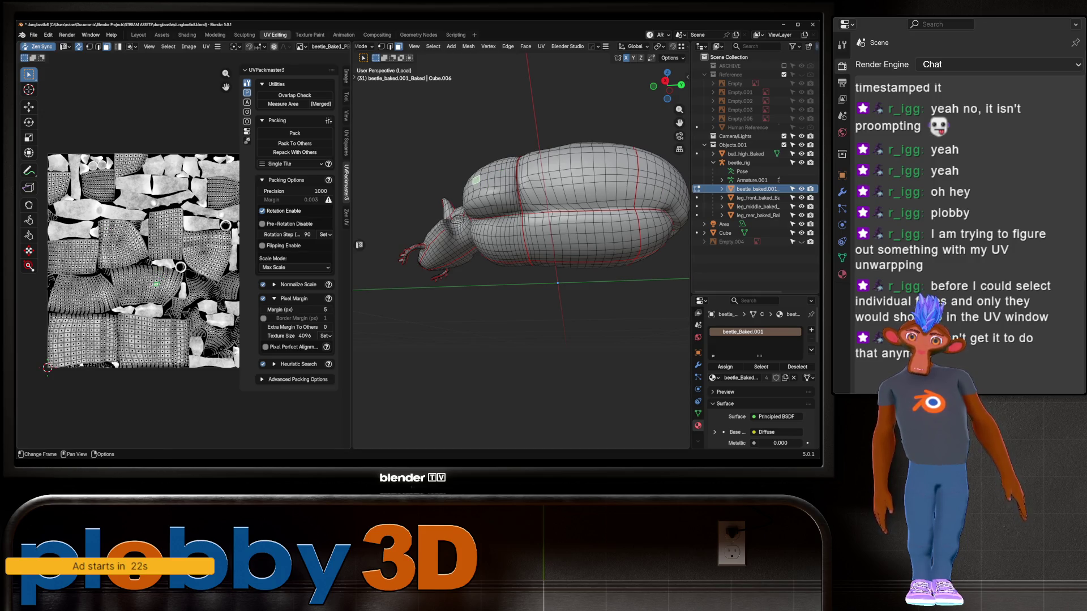
click(116, 277)
key(ctrl+l)
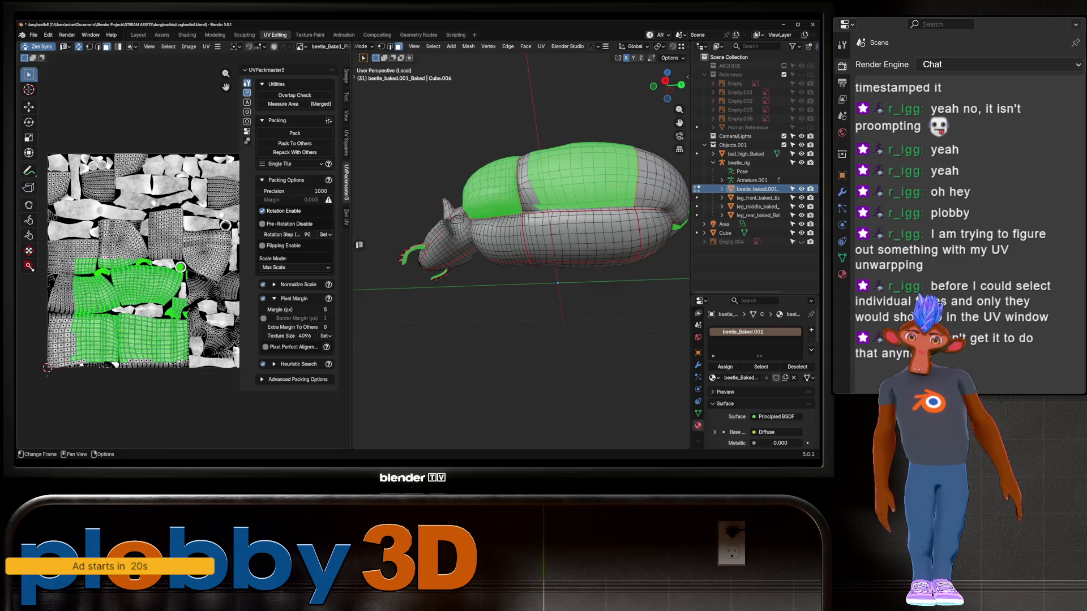
click(209, 266)
key(ctrl+l)
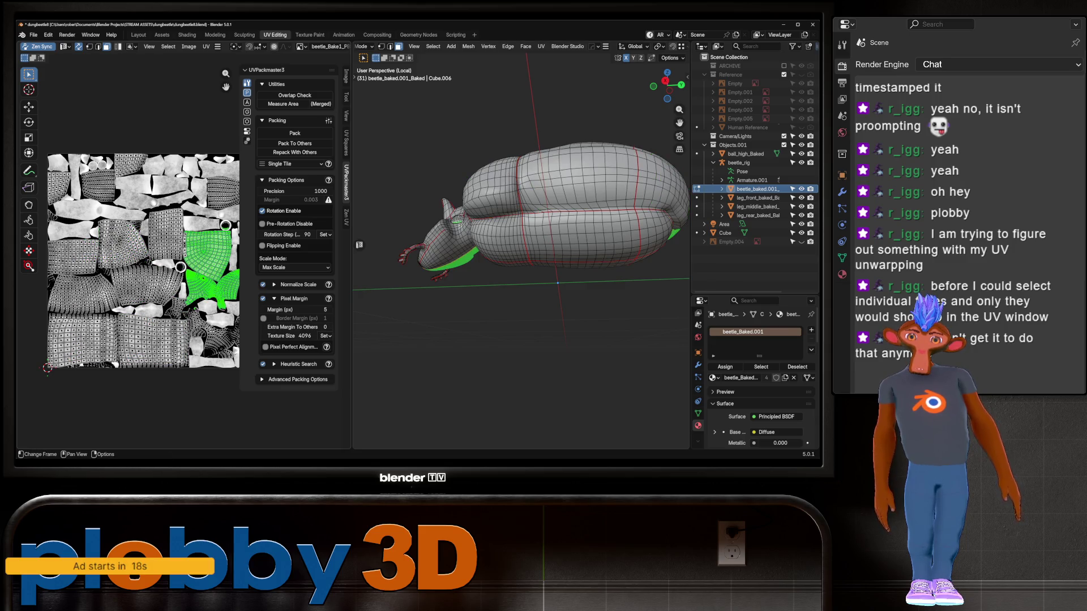
Step: In vertex mode, frame a vertex near the beetle's head, then select one body face
click(137, 223)
key(1)
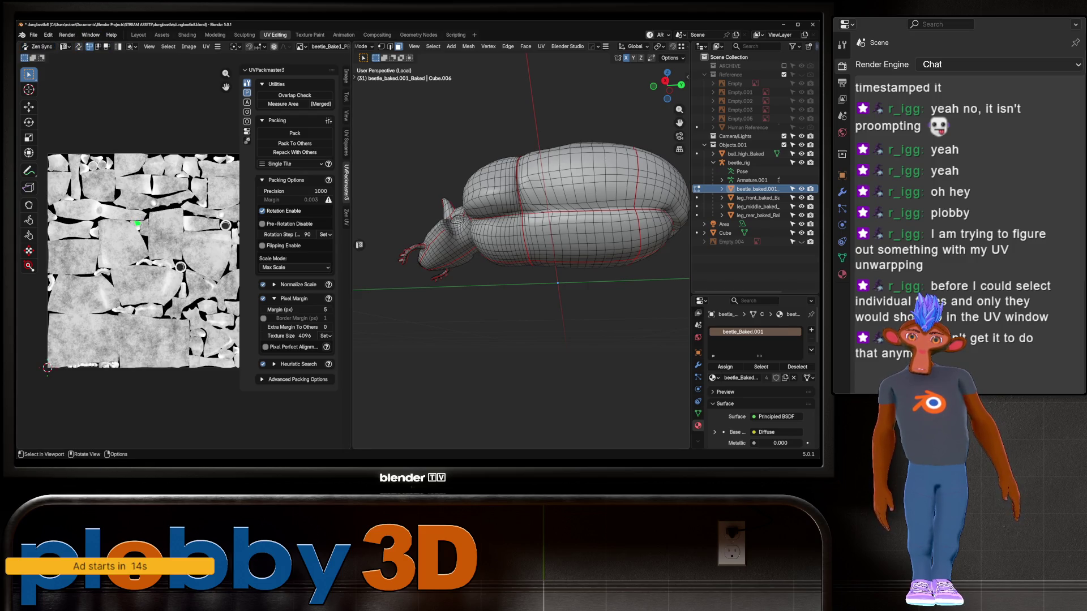
key(a)
click(486, 252)
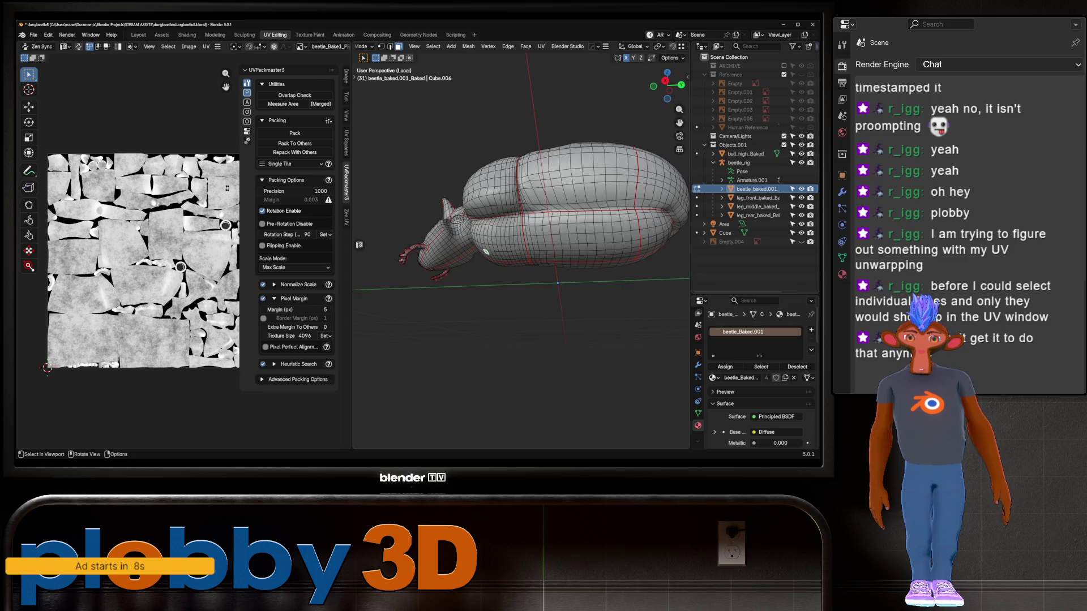
key(KP_Decimal)
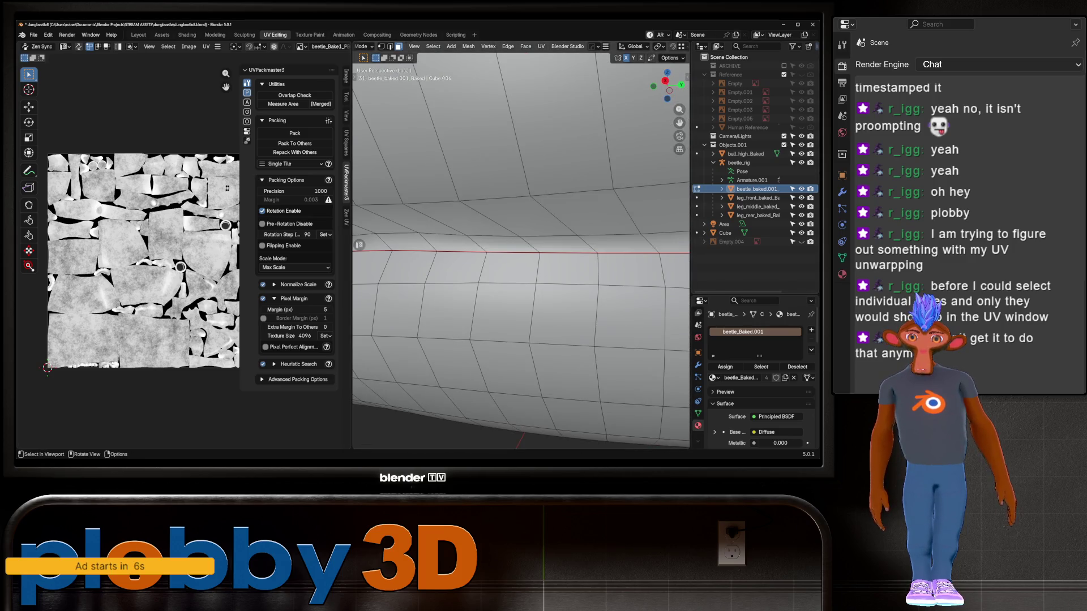
click(152, 238)
scroll(453, 282, down, 8)
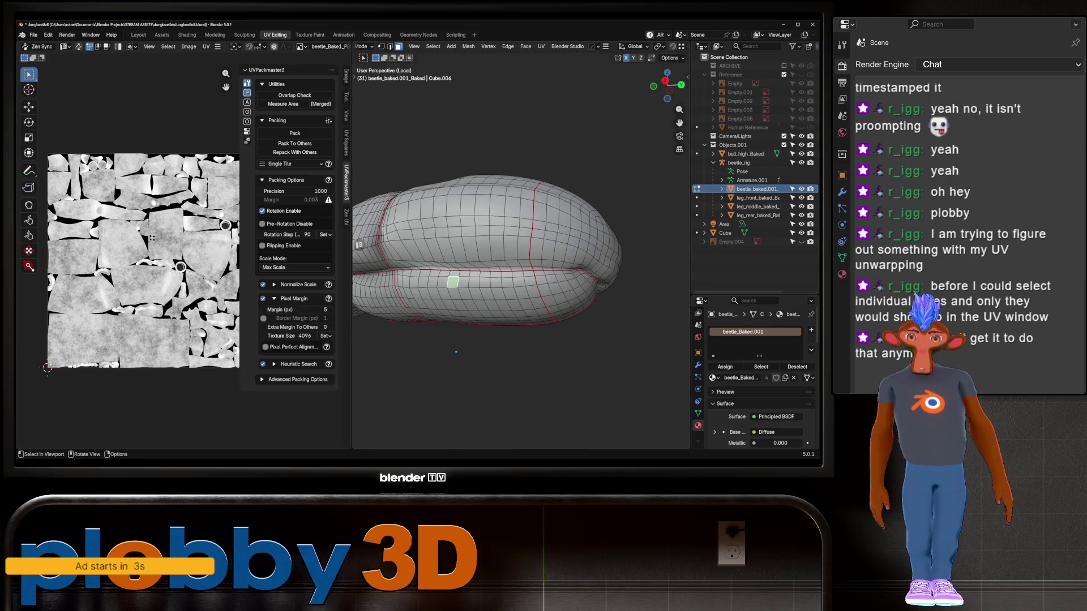
scroll(175, 334, up, 3)
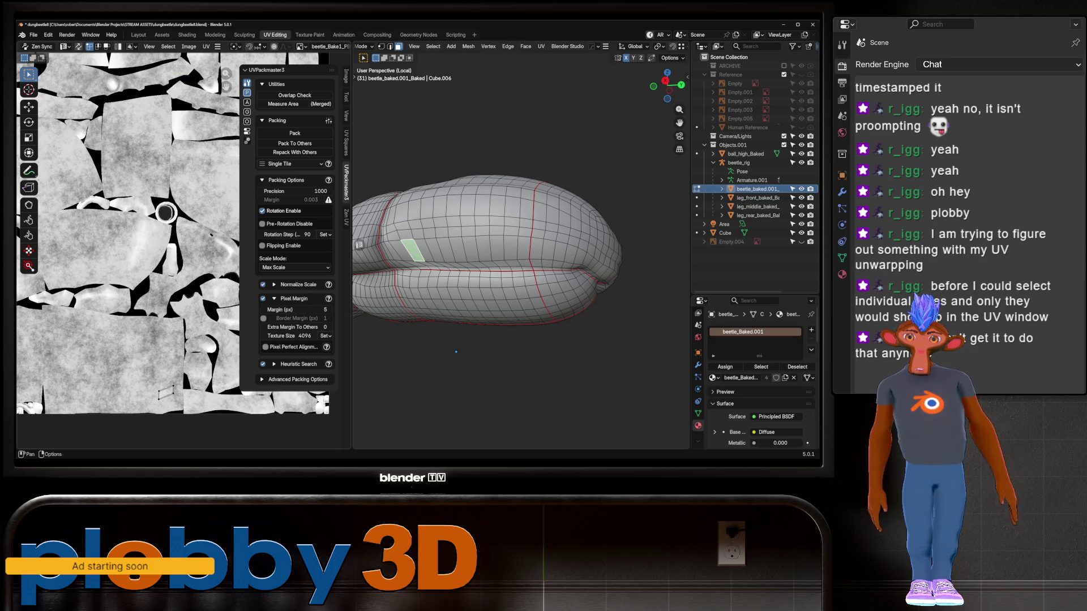
Step: Toggle UV Sync Selection repeatedly, leaving it off so only the selected face's UVs show
click(39, 46)
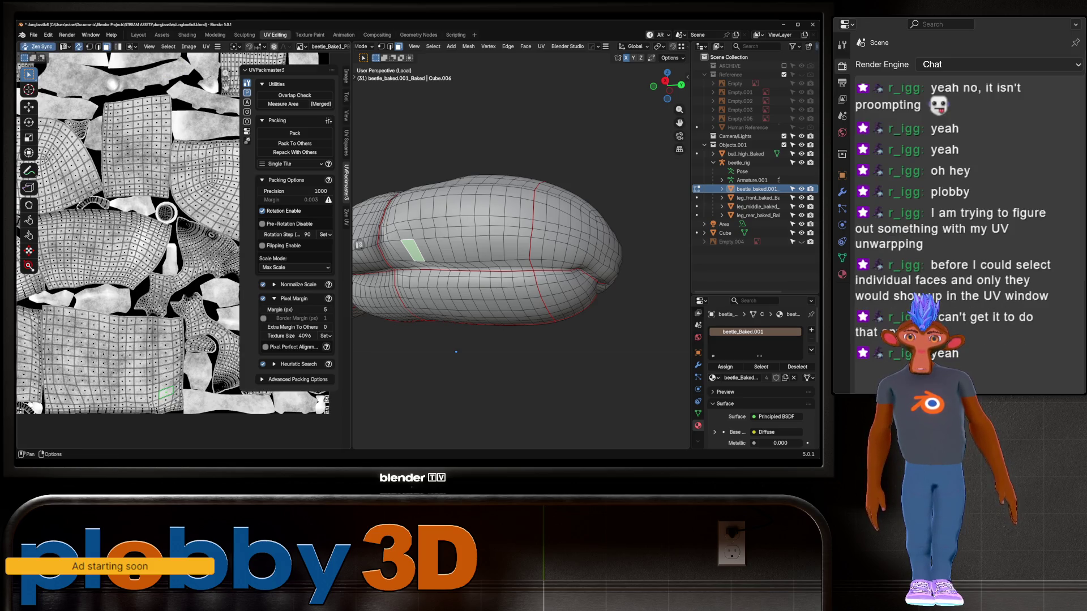
click(38, 47)
click(38, 46)
click(39, 47)
click(39, 47)
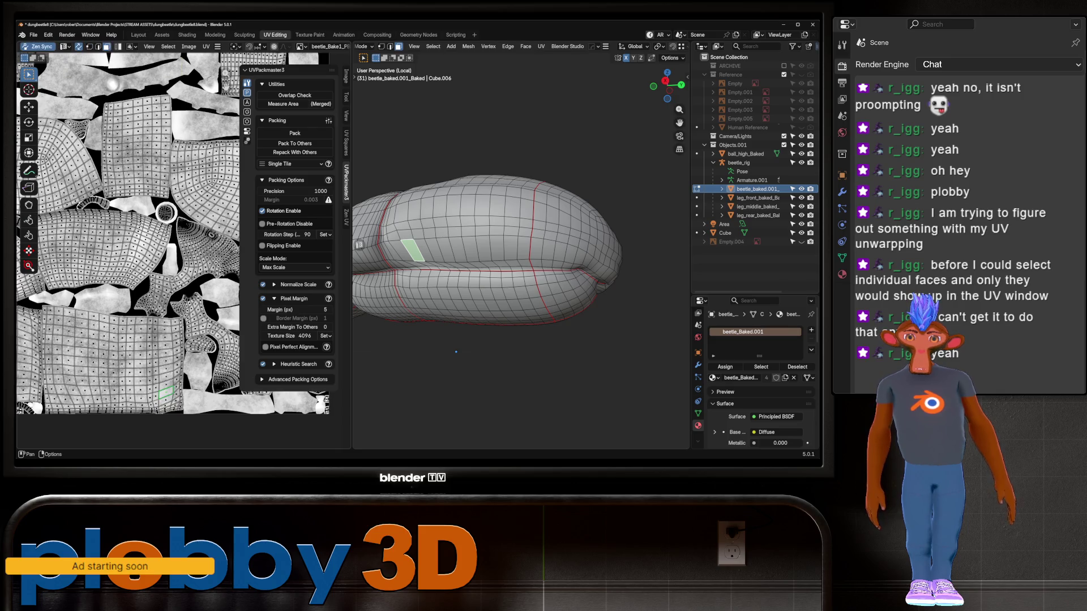
click(38, 46)
click(38, 47)
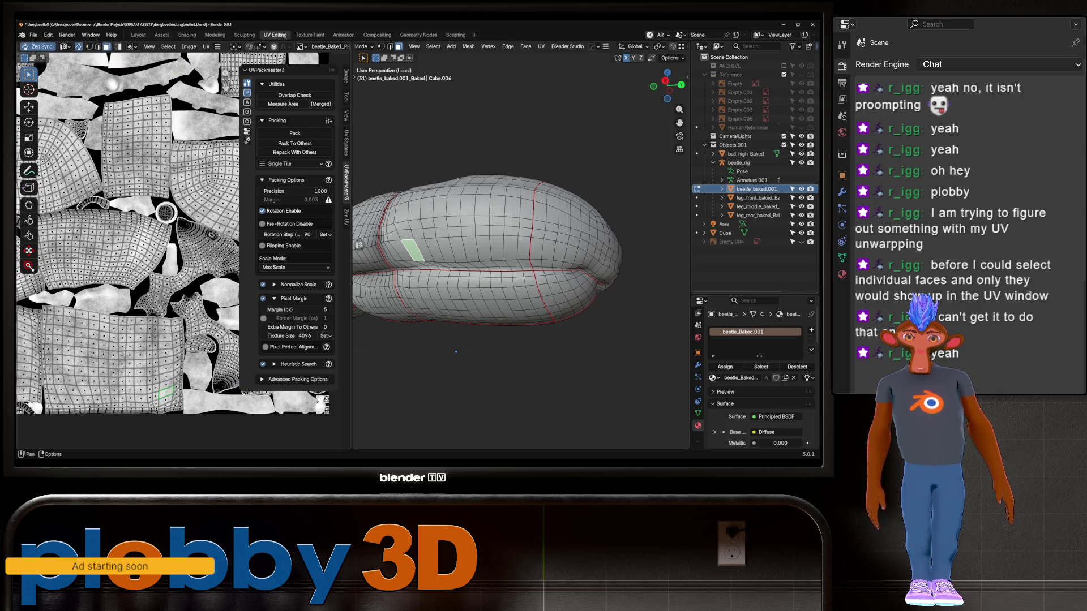
click(39, 47)
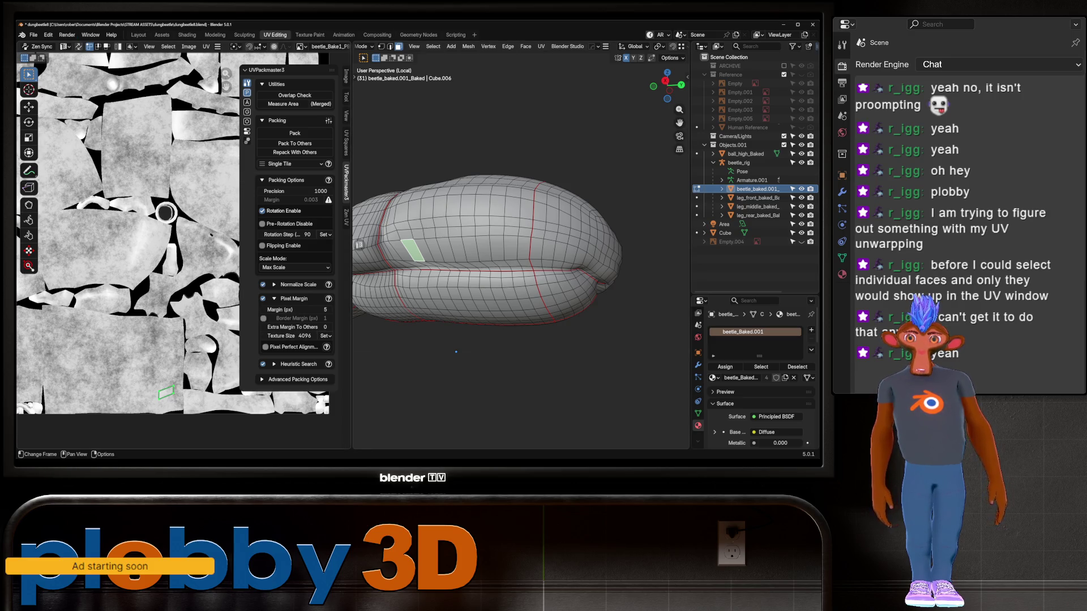
click(38, 47)
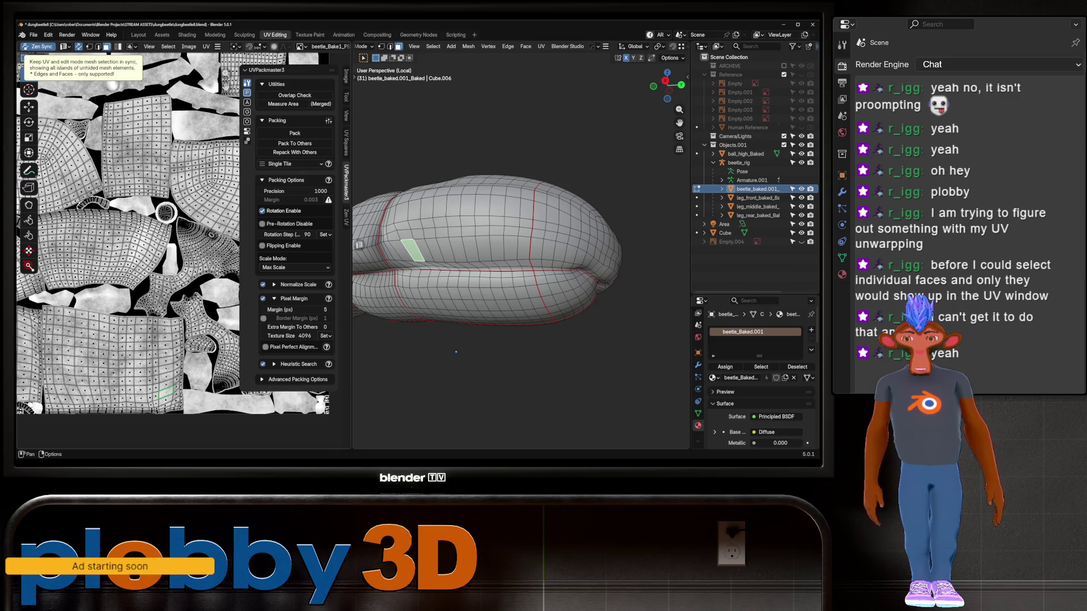
click(40, 46)
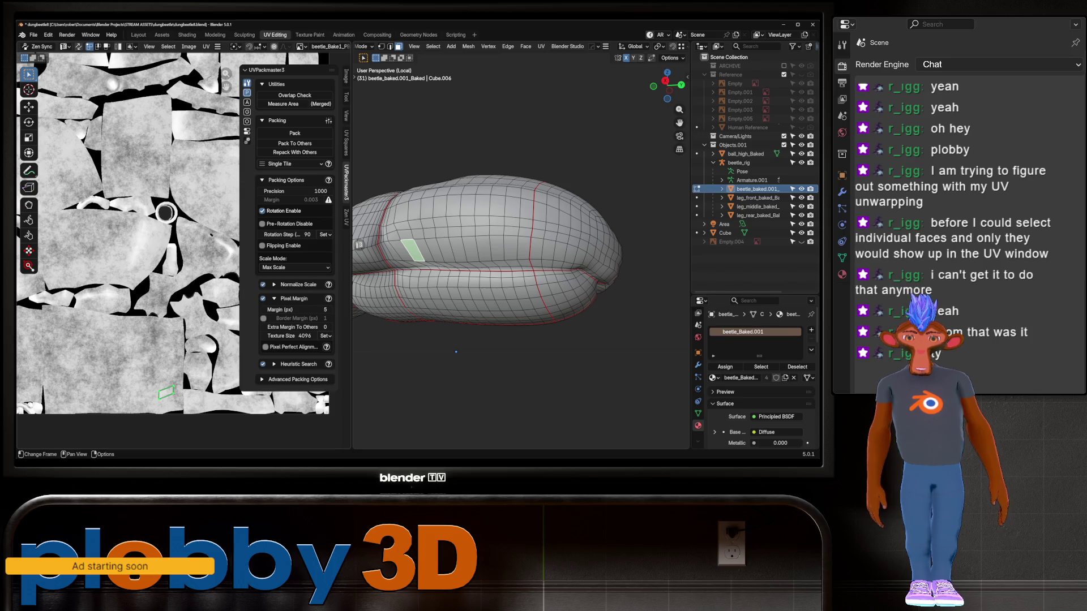
Step: Draw annotation strokes over the UV islands, then undo them
key(d)
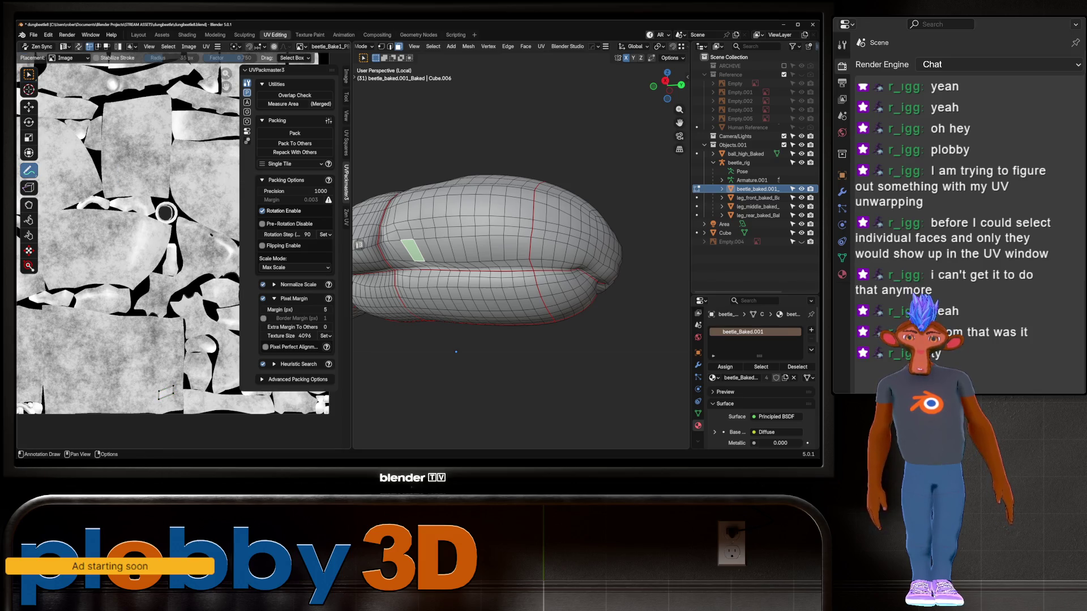
mouse_move(84, 176)
mouse_down()
mouse_move(82, 207)
mouse_move(76, 80)
mouse_move(66, 85)
mouse_move(100, 113)
mouse_move(71, 101)
mouse_up()
key(Escape)
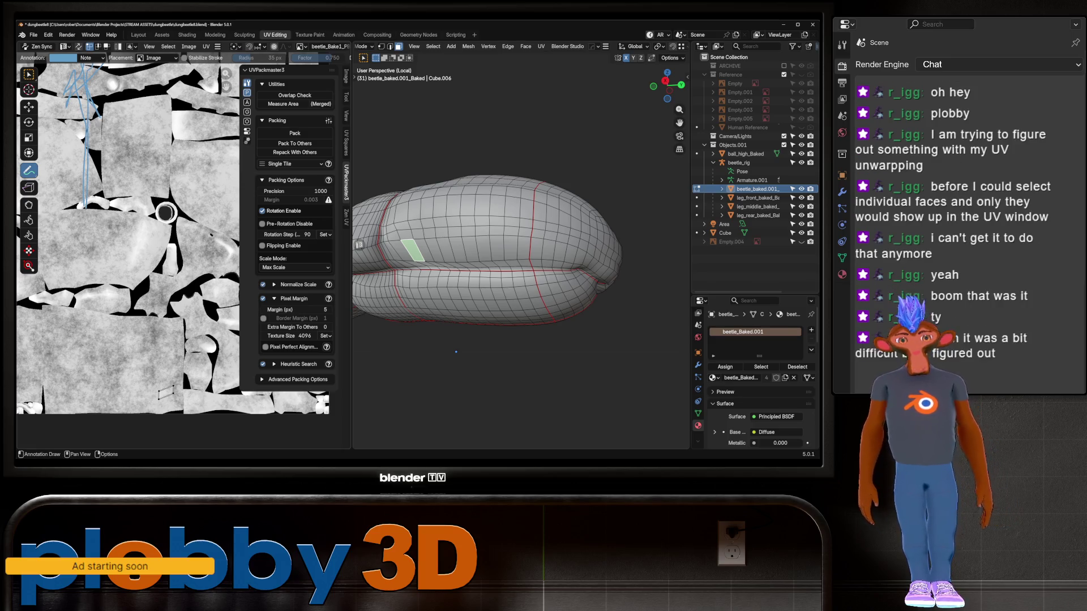
click(165, 213)
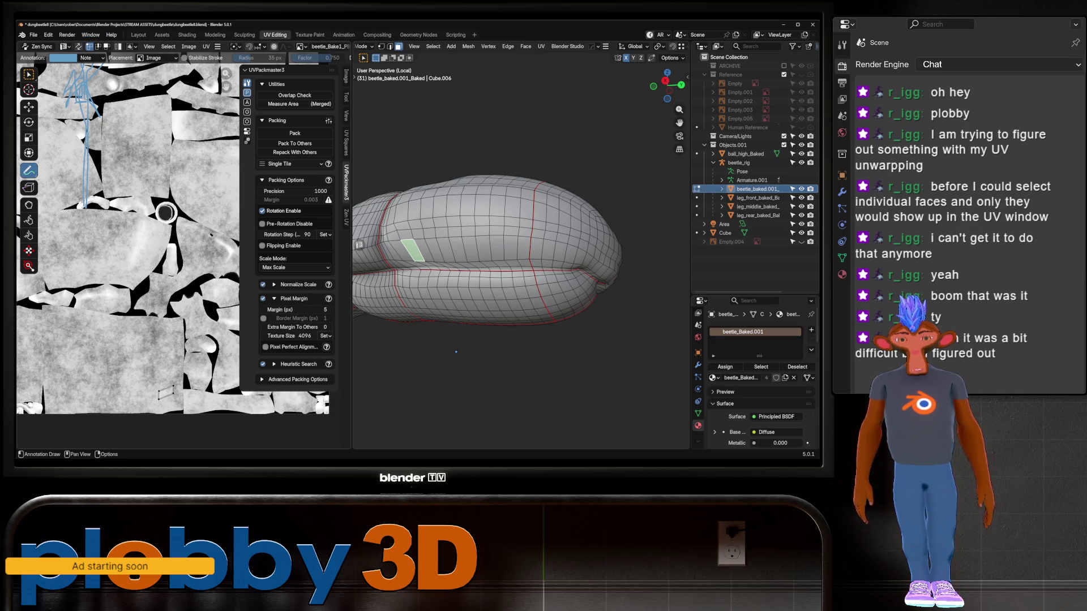
key(ctrl+z)
Step: Return the beetle body to Object Mode, orbit around the dung ball, and go back to Layout
scroll(456, 351, down, 5)
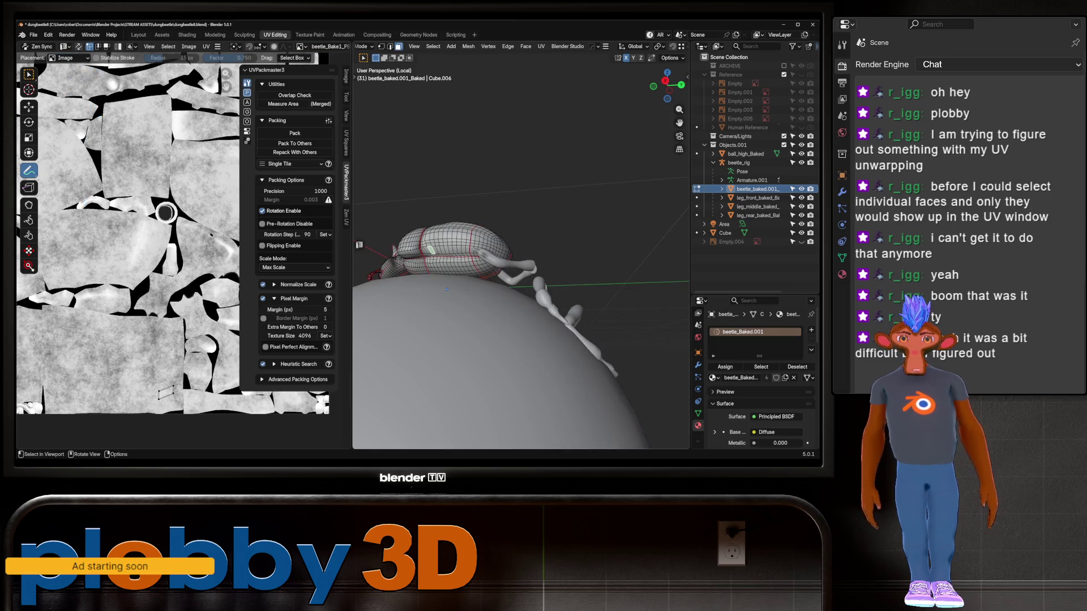
key(Tab)
middle_drag(456, 352, 520, 328)
scroll(510, 331, up, 5)
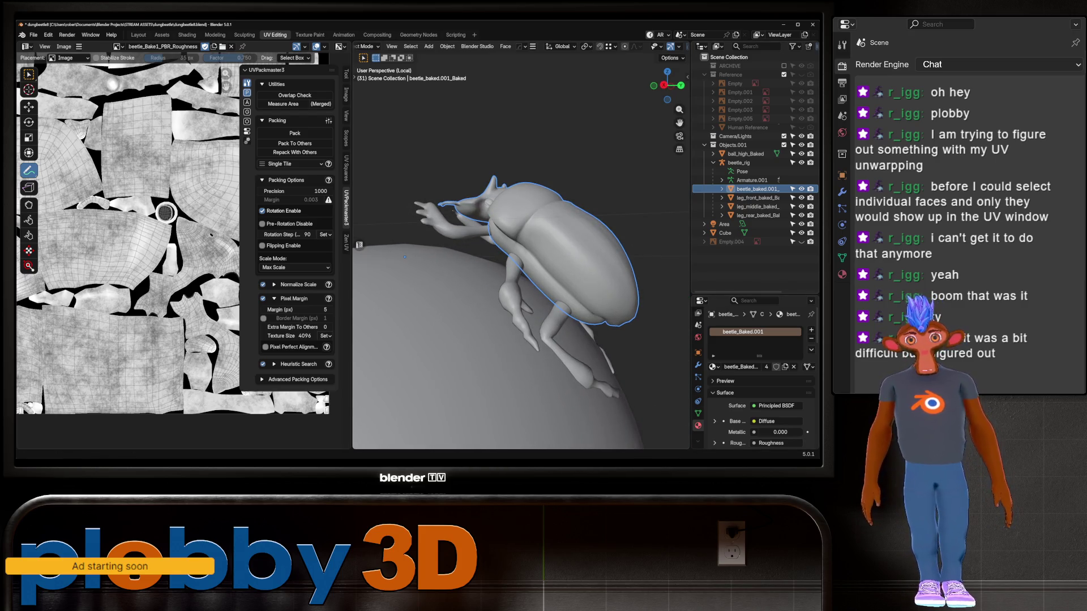
scroll(521, 328, down, 5)
middle_drag(521, 329, 577, 292)
scroll(521, 317, down, 2)
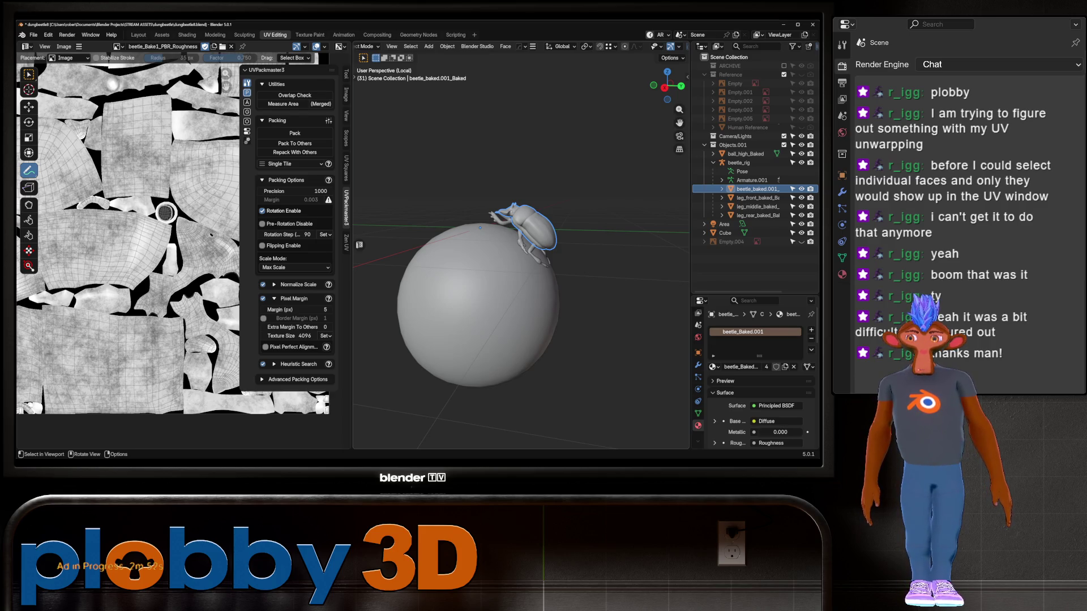
click(138, 34)
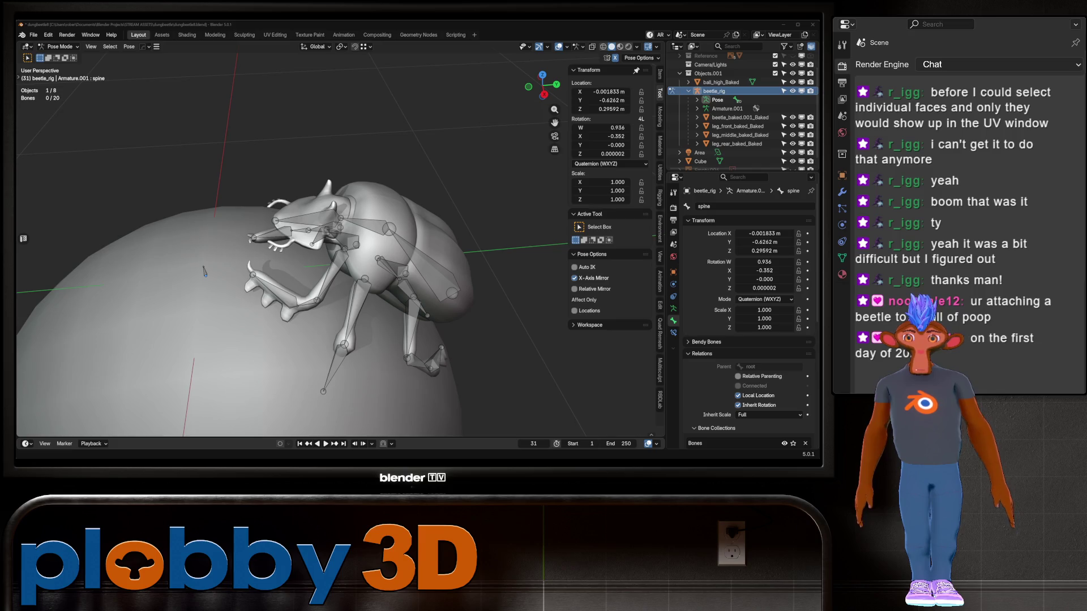